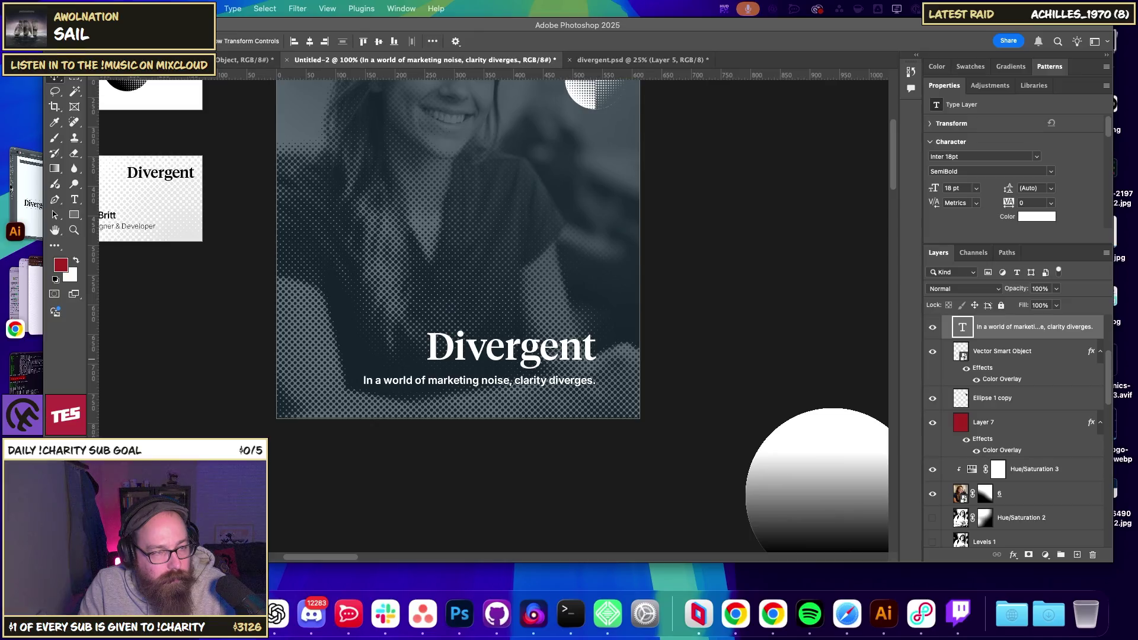
- Retype the tagline as 'Clarity Through Divergence' and shift it right under the title
double_click(459, 379)
text(Clarity Through Divergence)
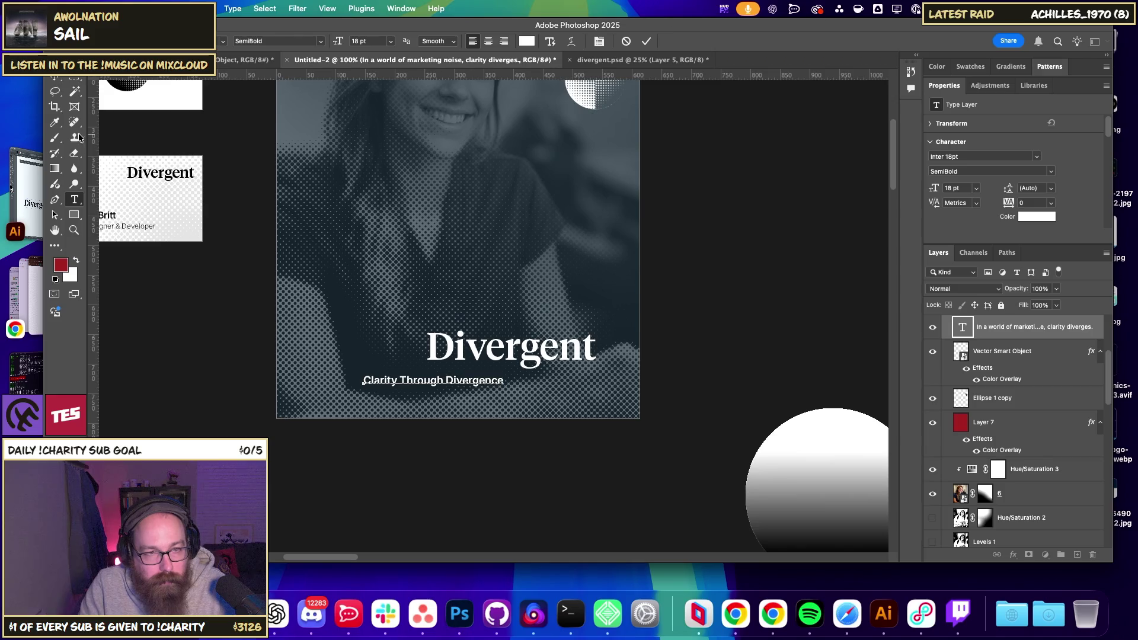
key(Escape)
key(v)
drag(426, 383, 518, 384)
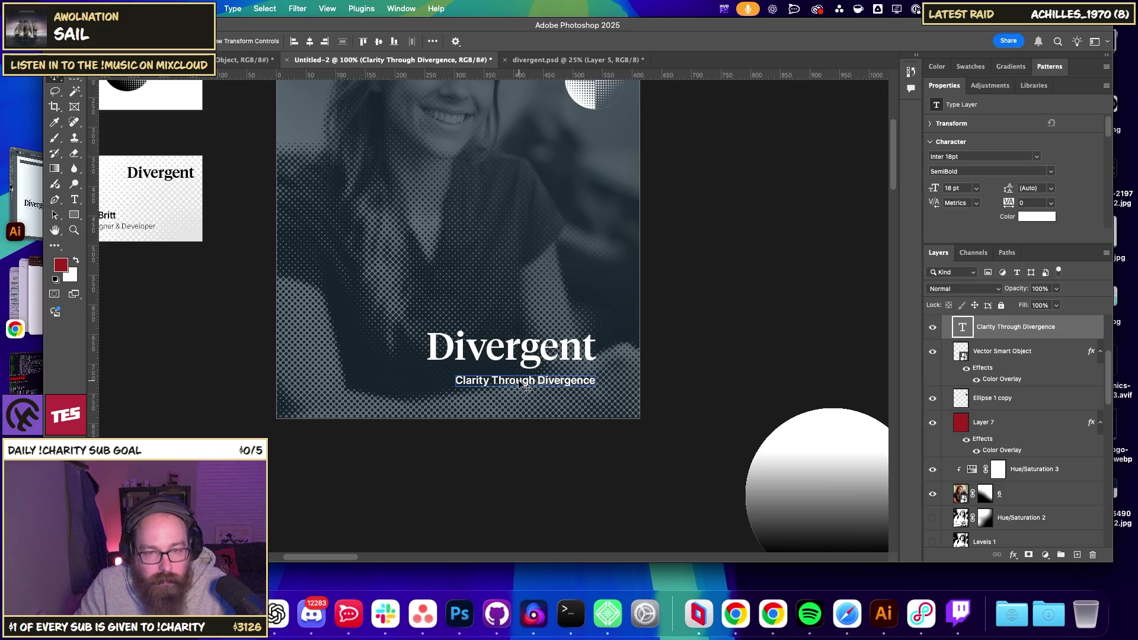
- Set the tagline's font weight to Medium
click(752, 338)
click(503, 394)
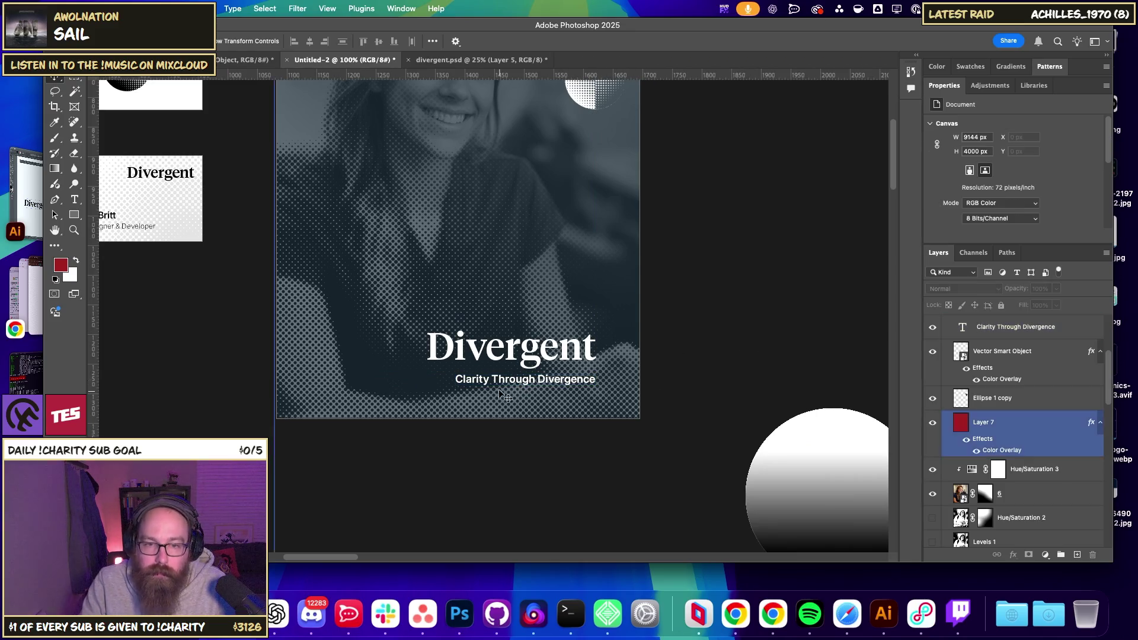
click(513, 385)
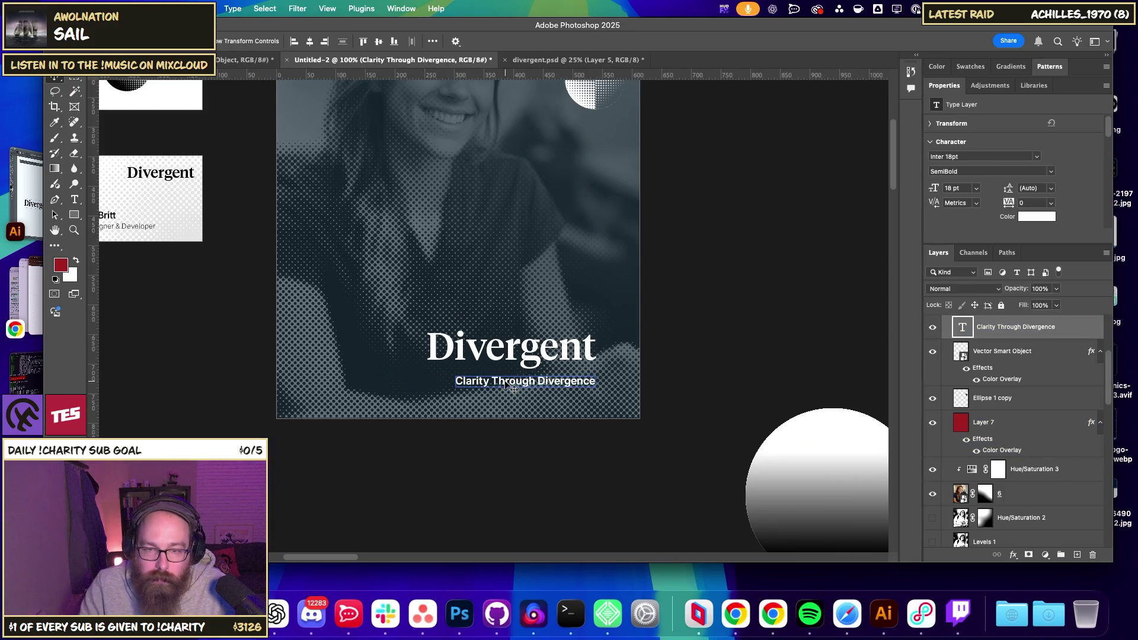
click(1053, 172)
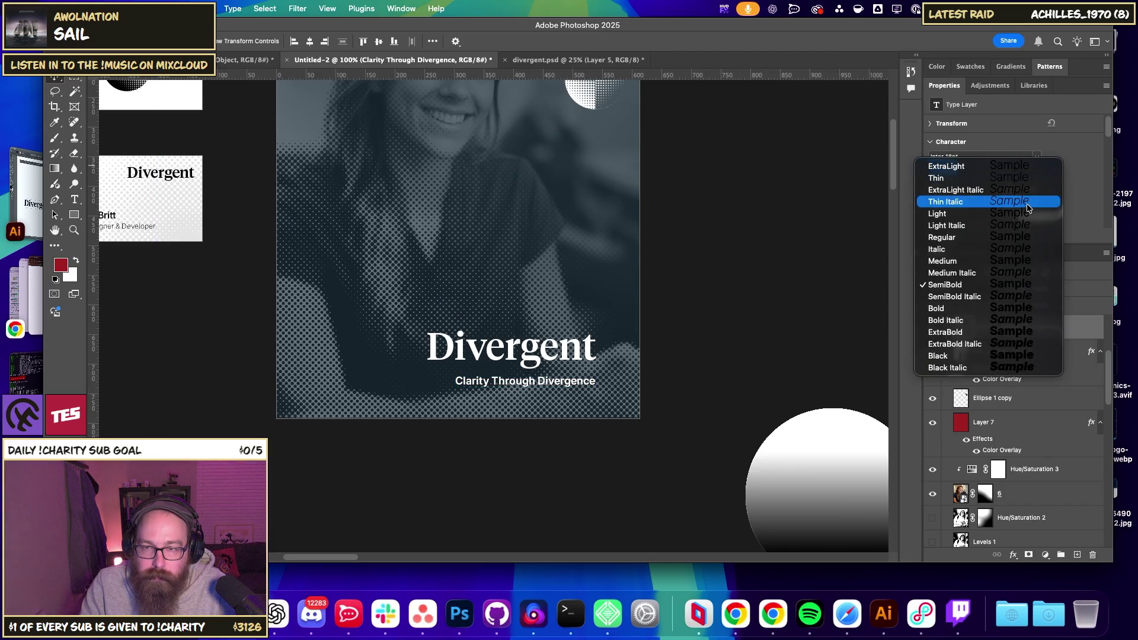
click(989, 267)
- Move the tagline up to the top of Artboard 4, above the portrait
drag(563, 386, 563, 191)
drag(644, 225, 642, 382)
mouse_move(560, 407)
mouse_down()
mouse_move(418, 212)
mouse_move(399, 214)
mouse_move(530, 222)
mouse_up()
click(709, 282)
mouse_move(628, 309)
mouse_down()
mouse_move(610, 237)
mouse_move(621, 313)
mouse_move(622, 286)
mouse_move(614, 300)
mouse_up()
- Find the Ellipse 1 copy layer and hide the Ellipse 3 copy circle
click(567, 266)
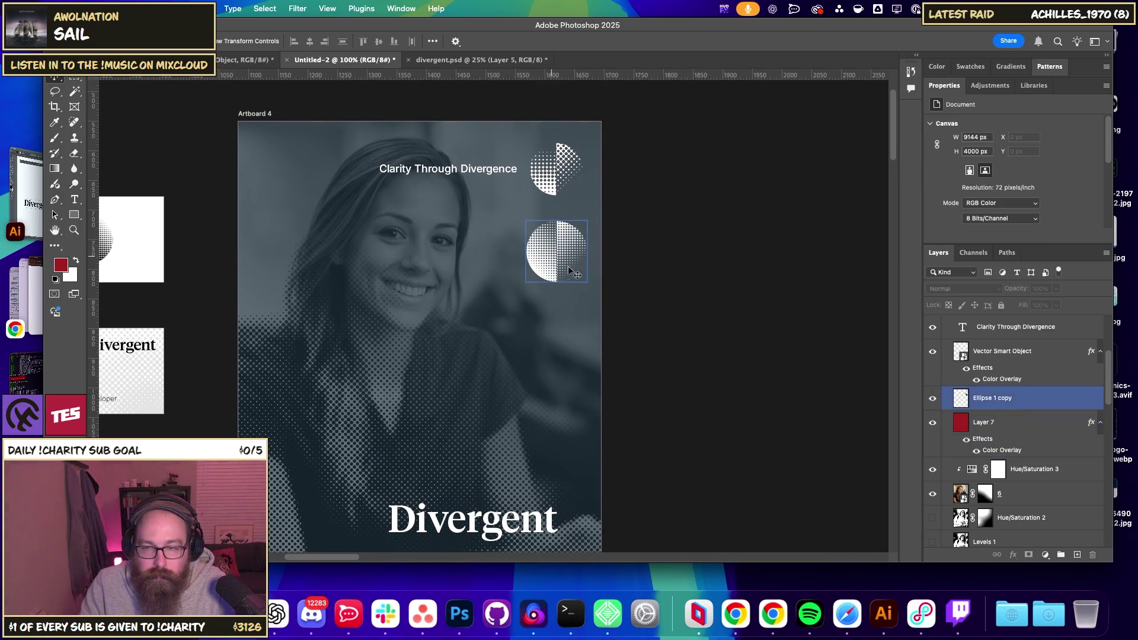
click(566, 255)
click(565, 246)
right_click(565, 246)
click(568, 259)
click(934, 461)
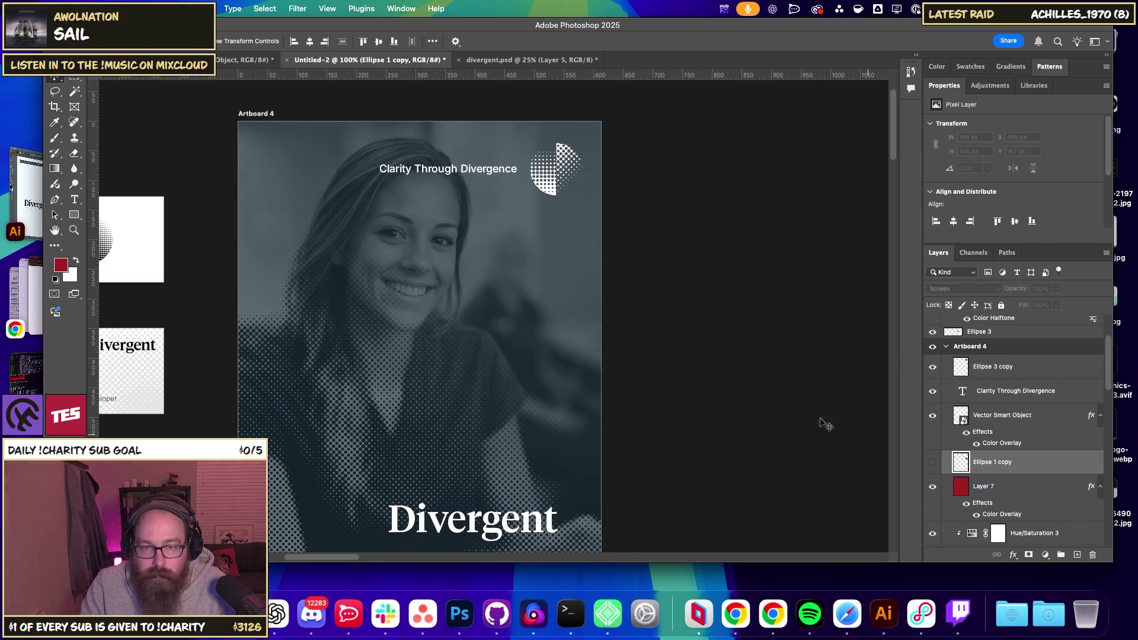
click(932, 415)
click(932, 415)
click(932, 366)
click(931, 462)
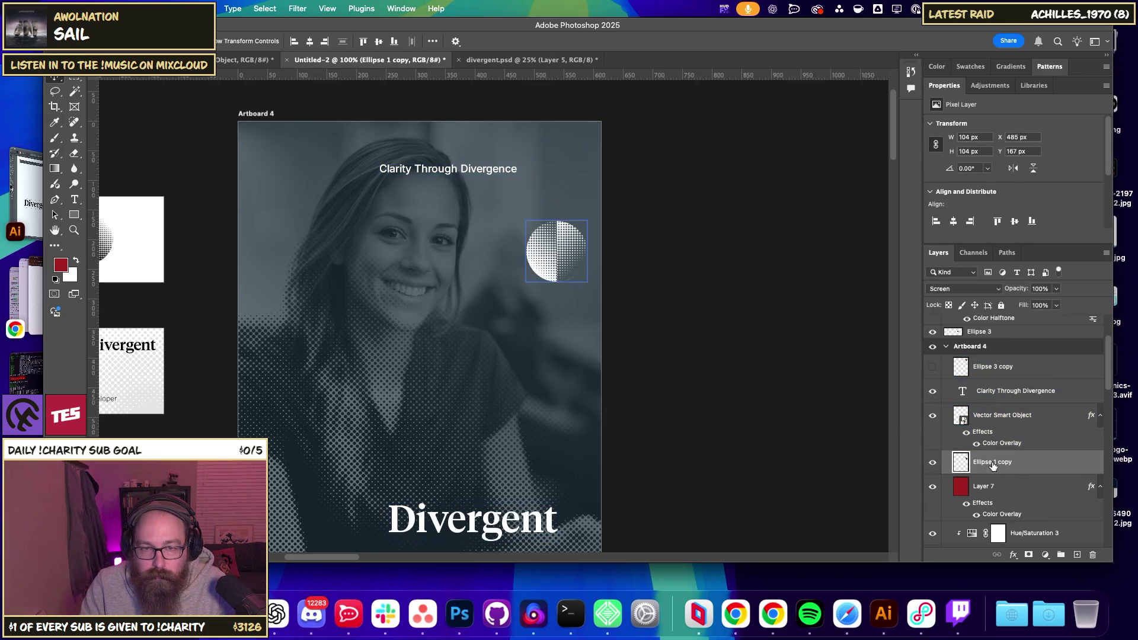
- Move the Ellipse 1 copy halftone circle to the artboard's top-right
drag(589, 271, 588, 189)
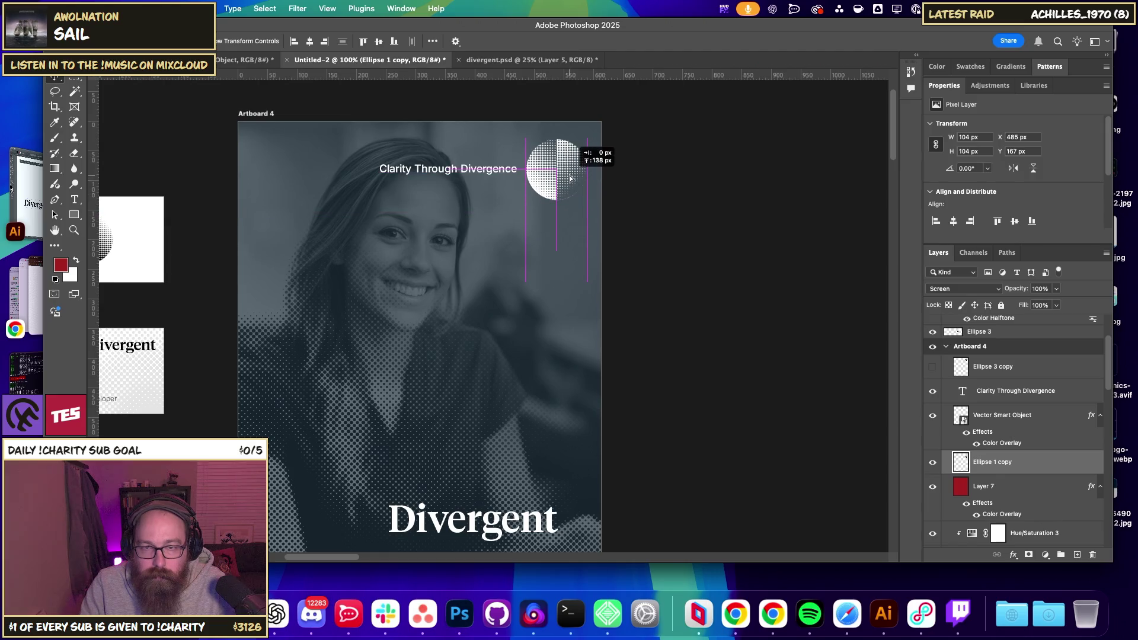
click(735, 230)
click(547, 180)
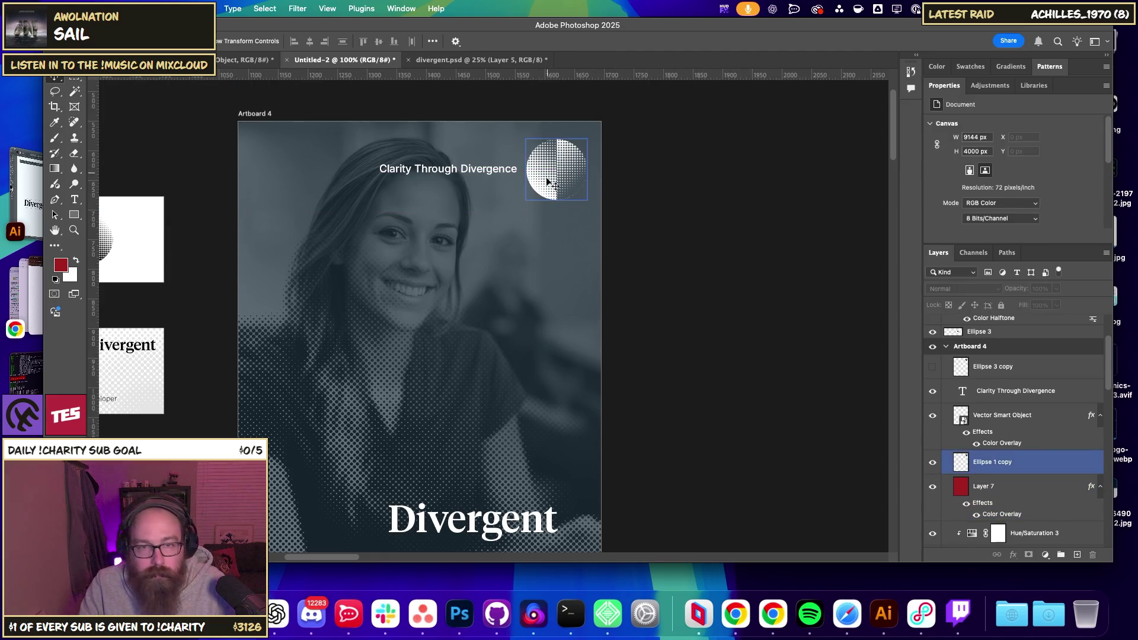
click(1004, 442)
click(1005, 463)
- Scale the circle to about 82 px, then hide Ellipse 1 copy and show Ellipse 3 copy
key(ctrl+t)
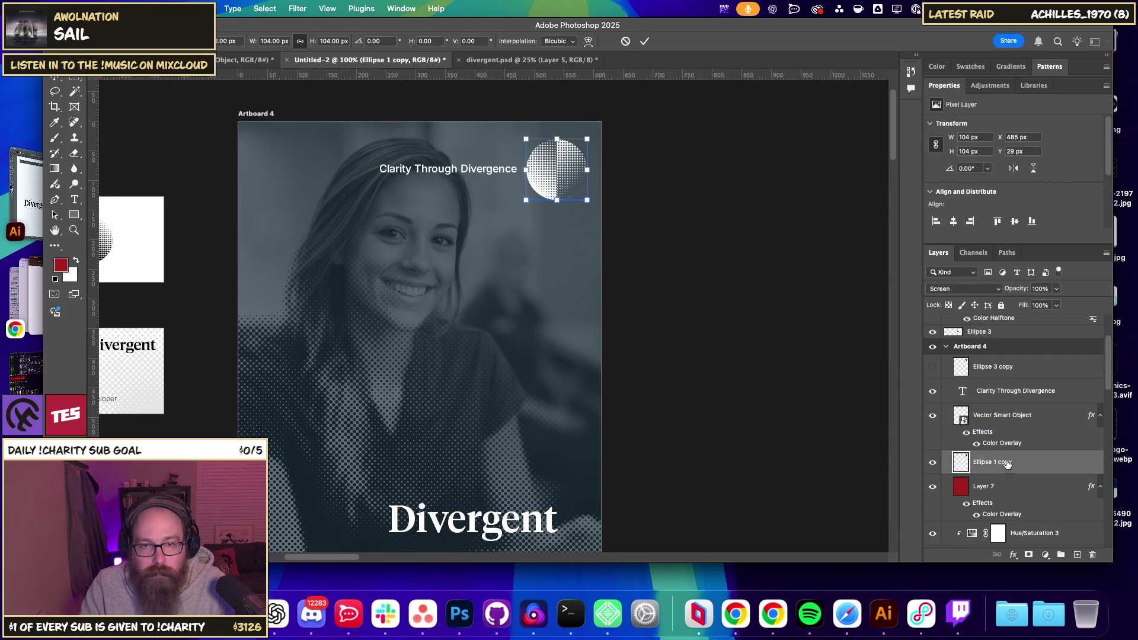
mouse_move(525, 201)
mouse_down()
mouse_move(540, 188)
mouse_move(524, 202)
mouse_move(532, 195)
mouse_up()
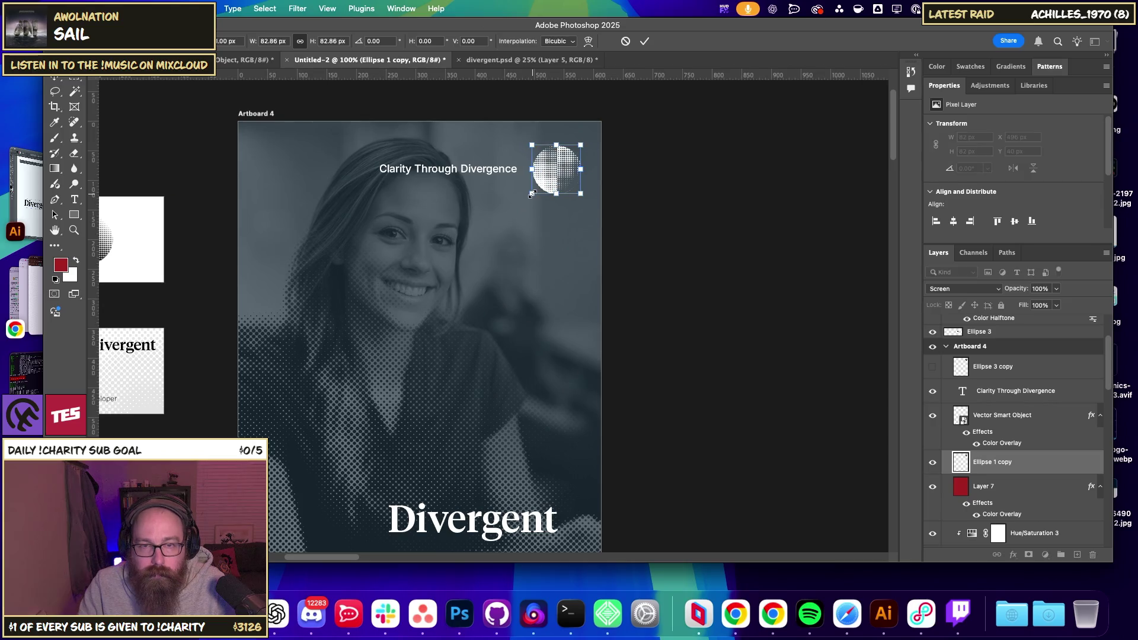
key(Return)
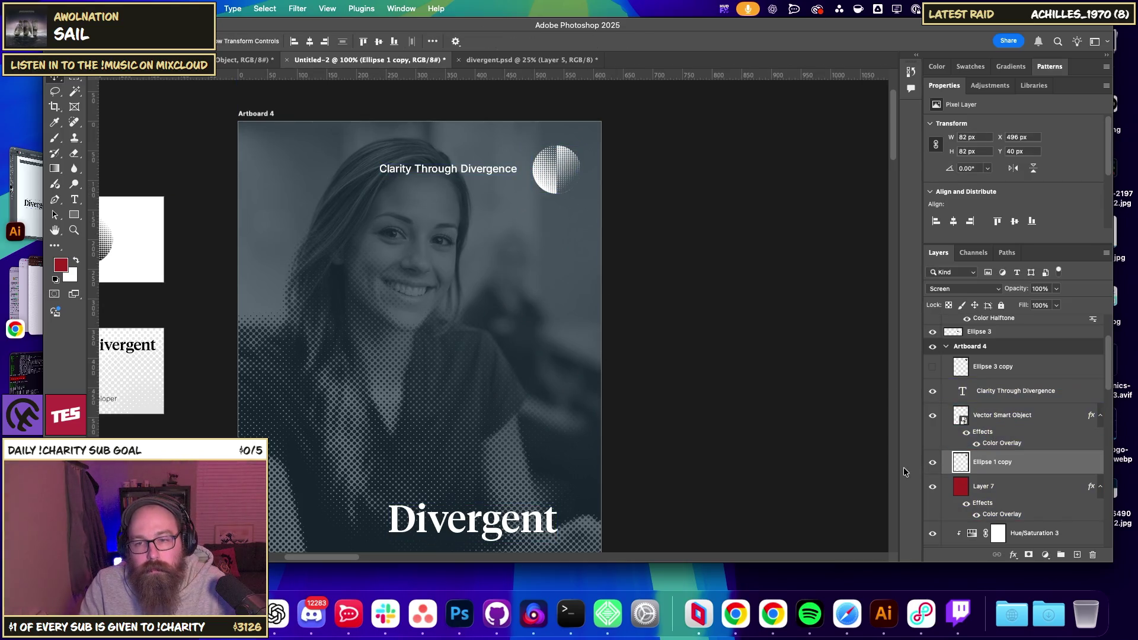
click(932, 463)
click(932, 367)
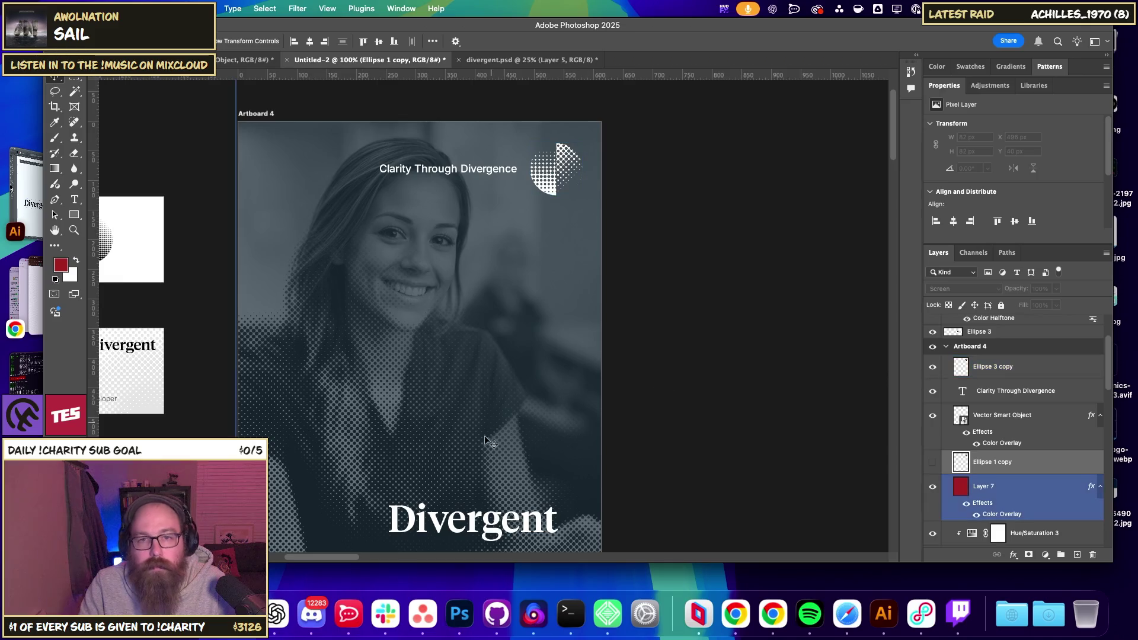
- Zoom in to inspect the Ellipse 3 copy halftone detail, then return to 100% on Artboard 4
click(989, 367)
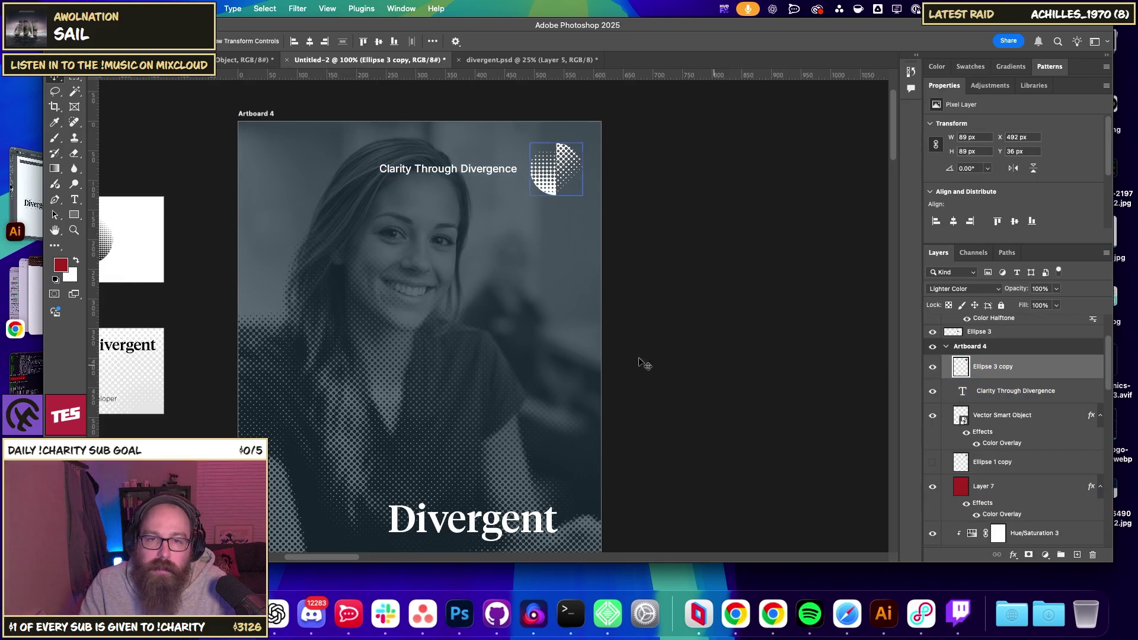
key(super+equal)
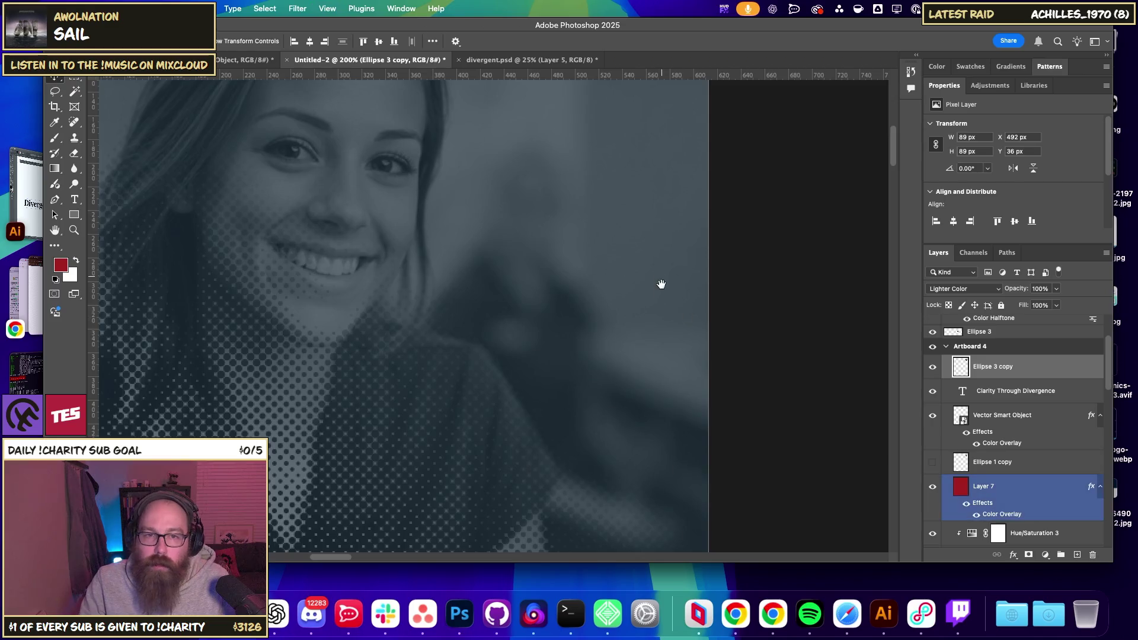
drag(660, 282, 641, 509)
key(super+minus)
key(super+minus)
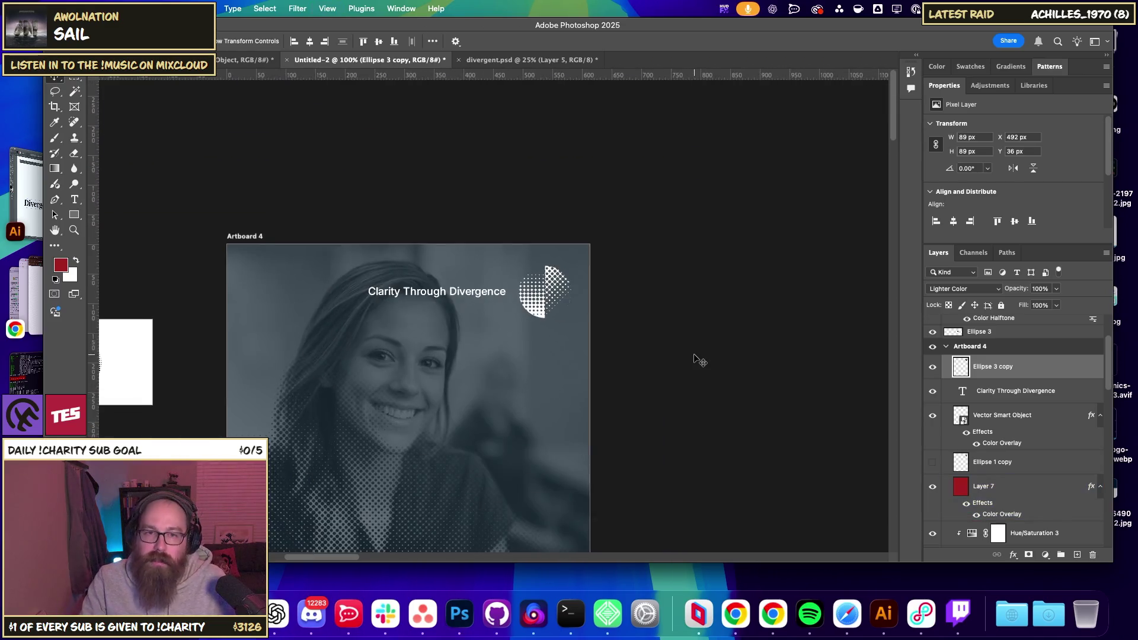
key(super+equal)
key(super+minus)
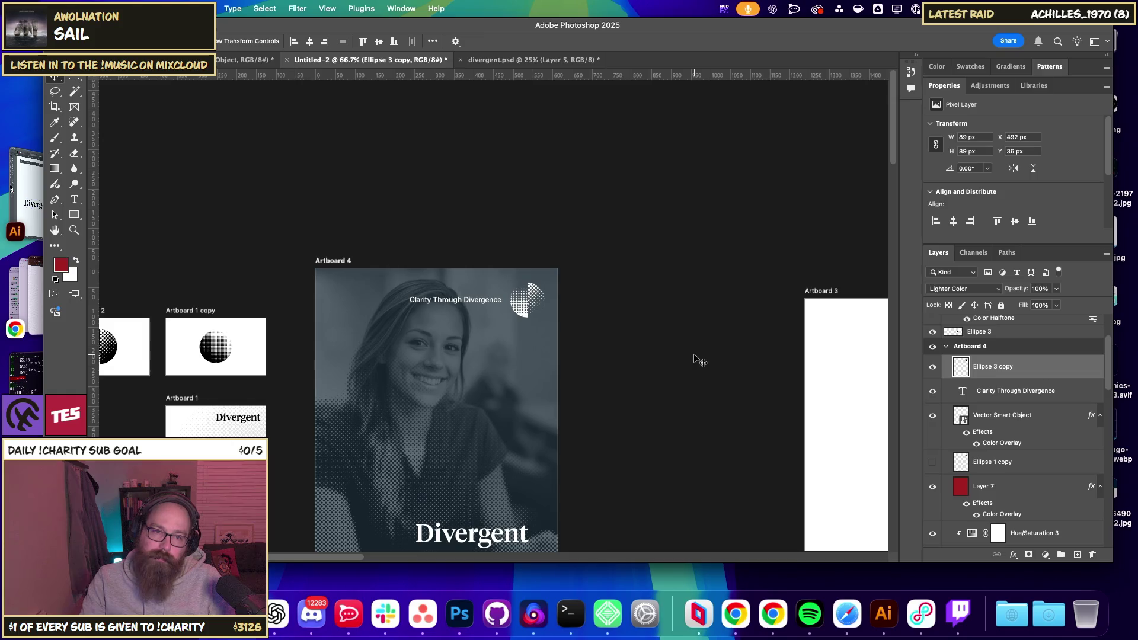
mouse_move(368, 356)
mouse_down()
mouse_move(459, 343)
mouse_move(421, 345)
mouse_up()
key(super+equal)
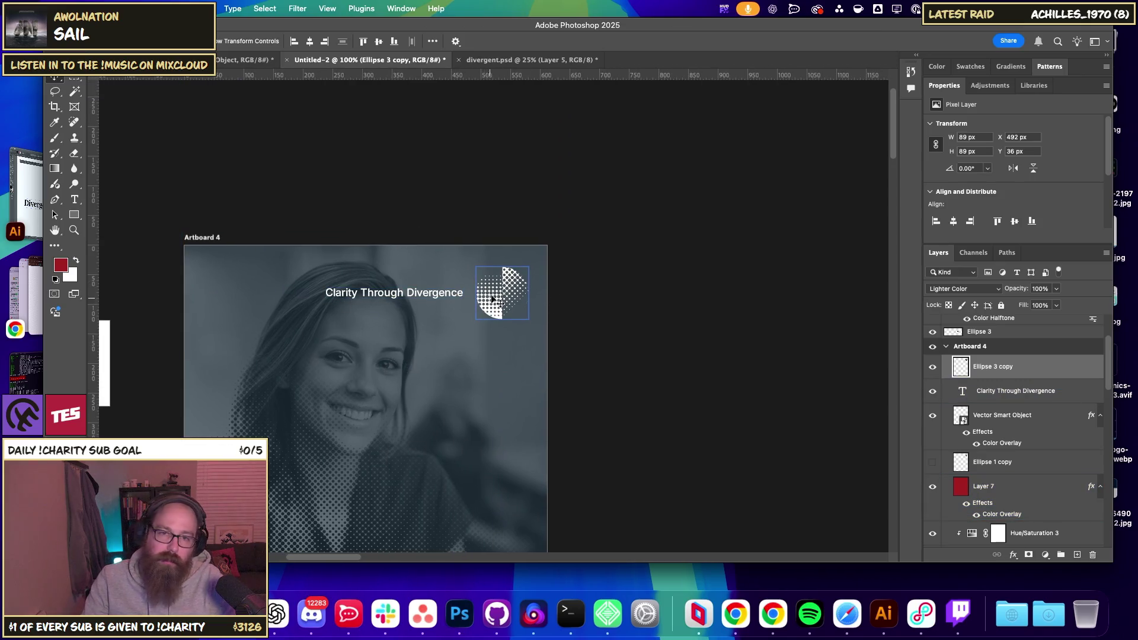
- Drag the tagline to the top-left of Artboard 4, opposite the halftone circle
click(1038, 396)
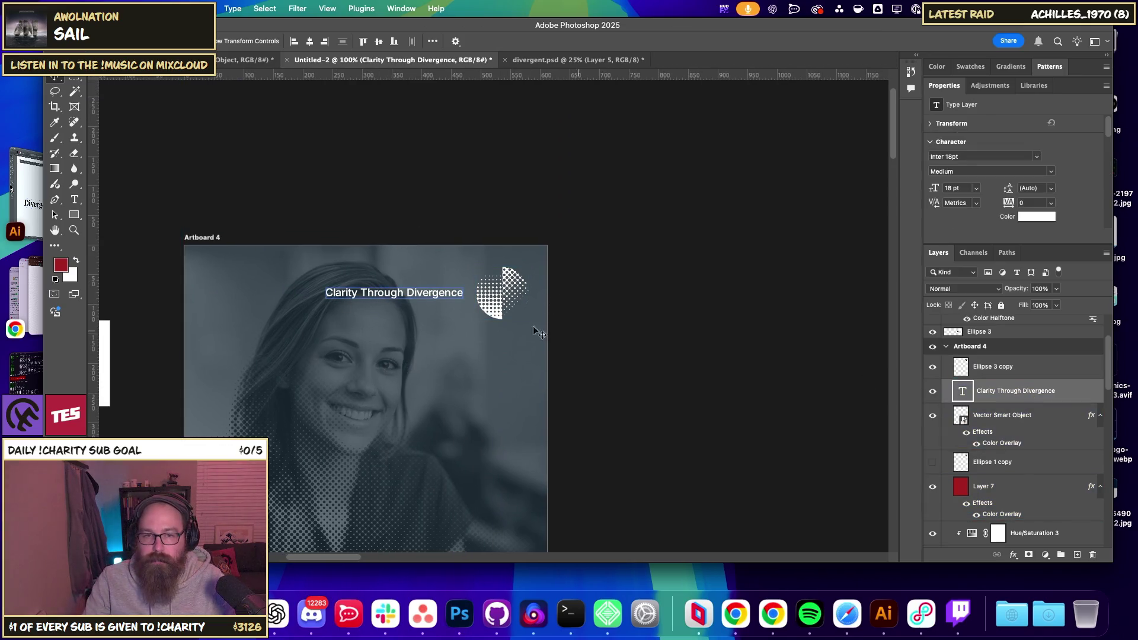
mouse_move(404, 296)
mouse_down()
mouse_move(490, 337)
mouse_move(286, 299)
mouse_up()
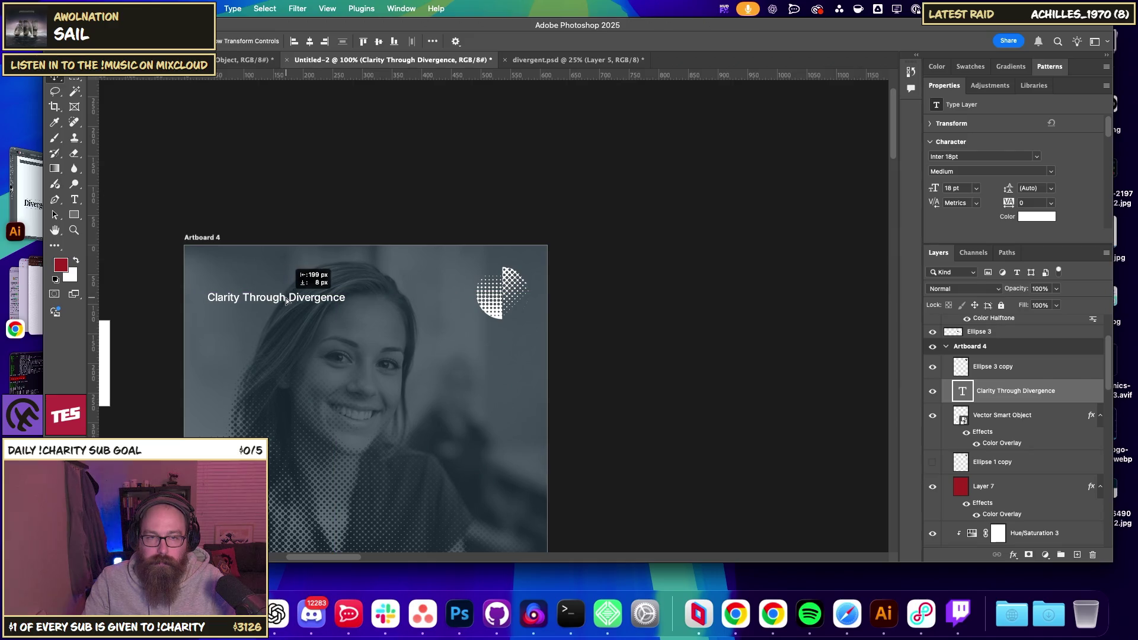
click(691, 374)
key(super+minus)
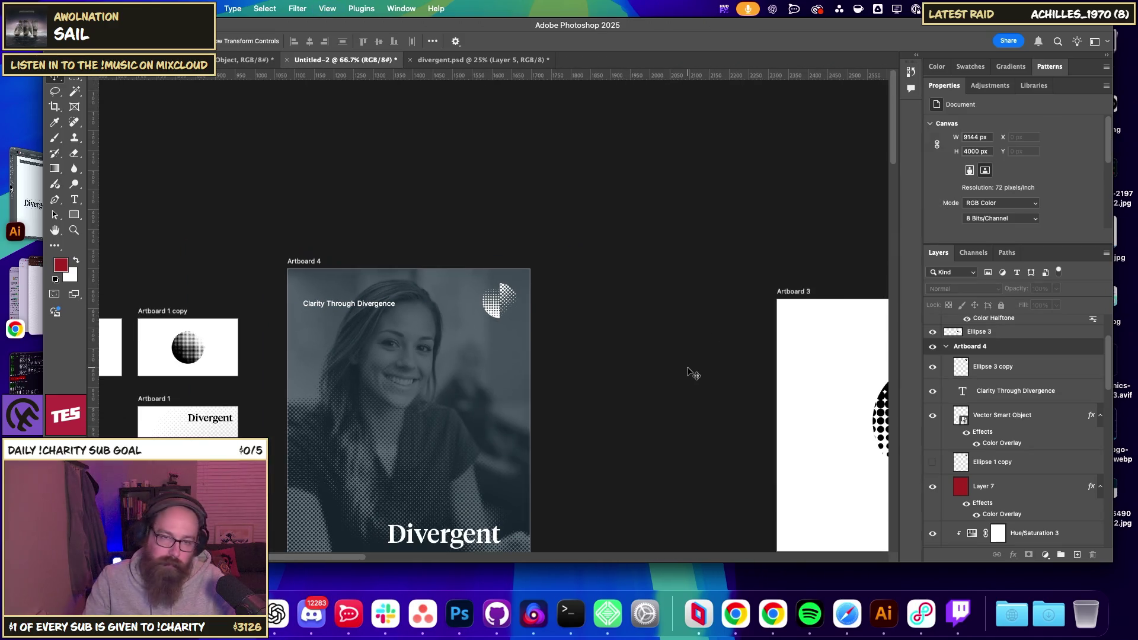
- Select the Vector Smart Object layer, zoom out, and switch to Chrome's Instagram template image results
click(1005, 409)
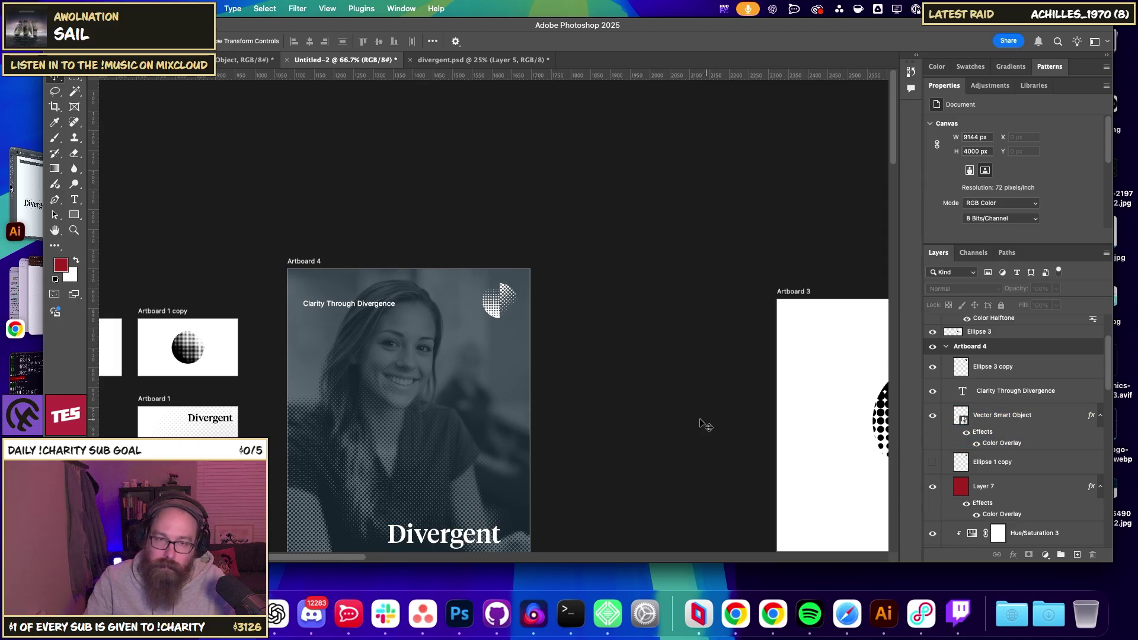
scroll(636, 359, down, 3)
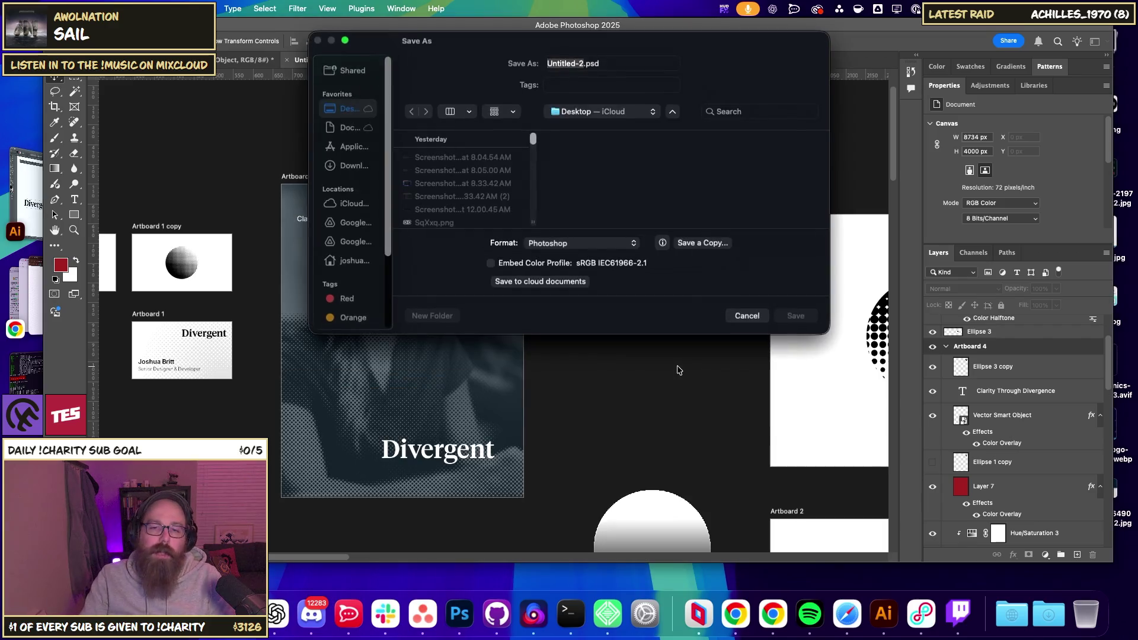
key(super+Tab)
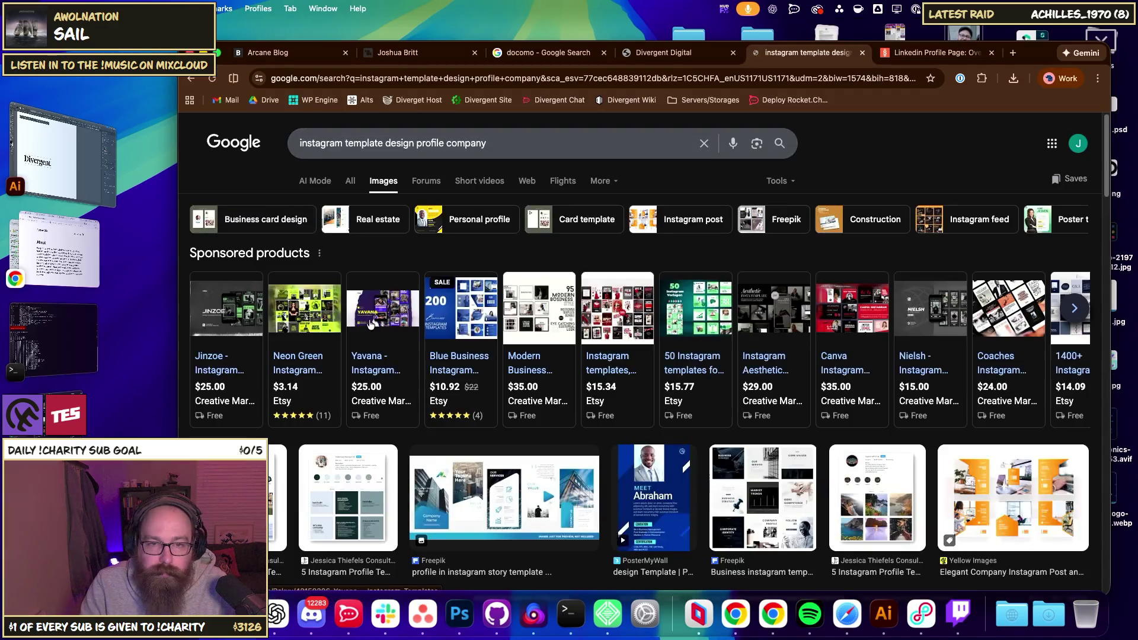
- Preview Instagram profile template results and open the profile-template article in a new tab
scroll(474, 437, down, 3)
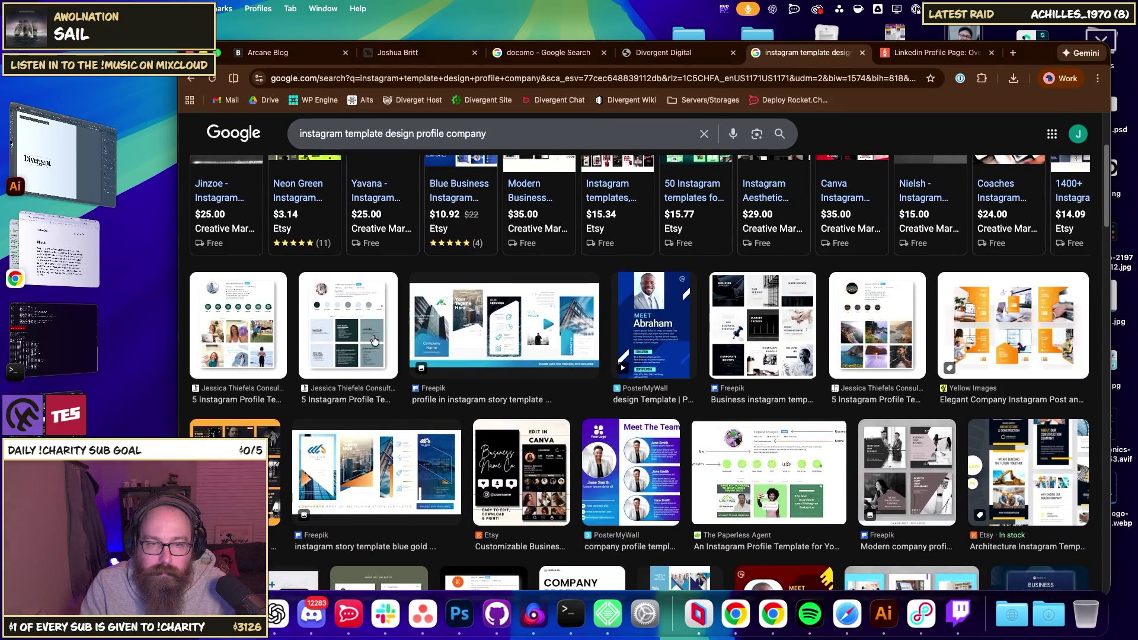
click(349, 315)
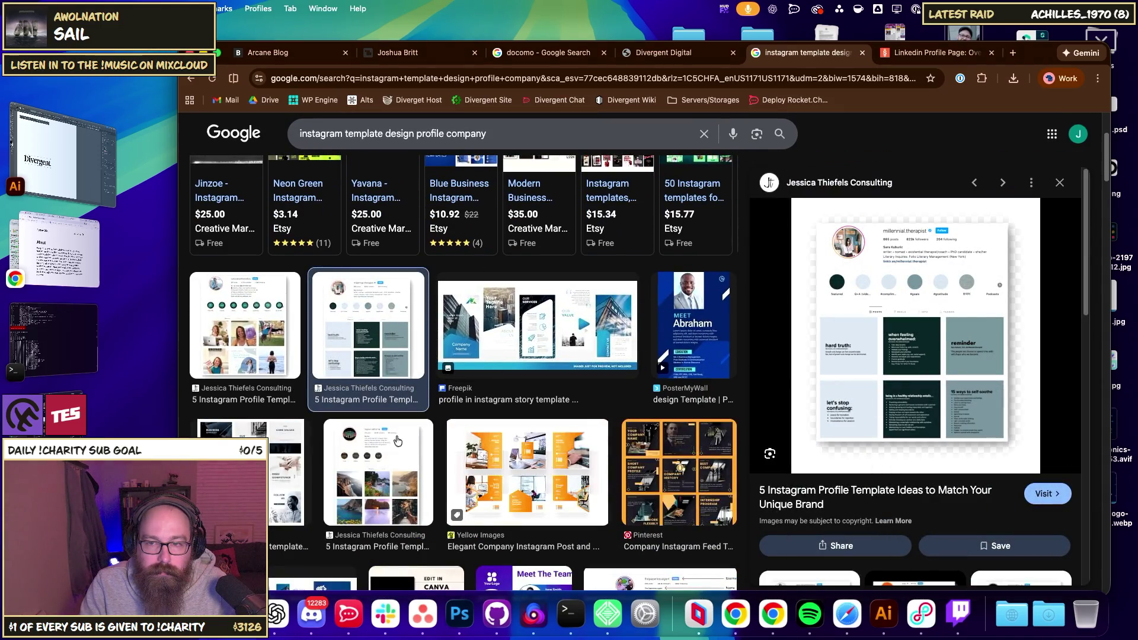
click(281, 452)
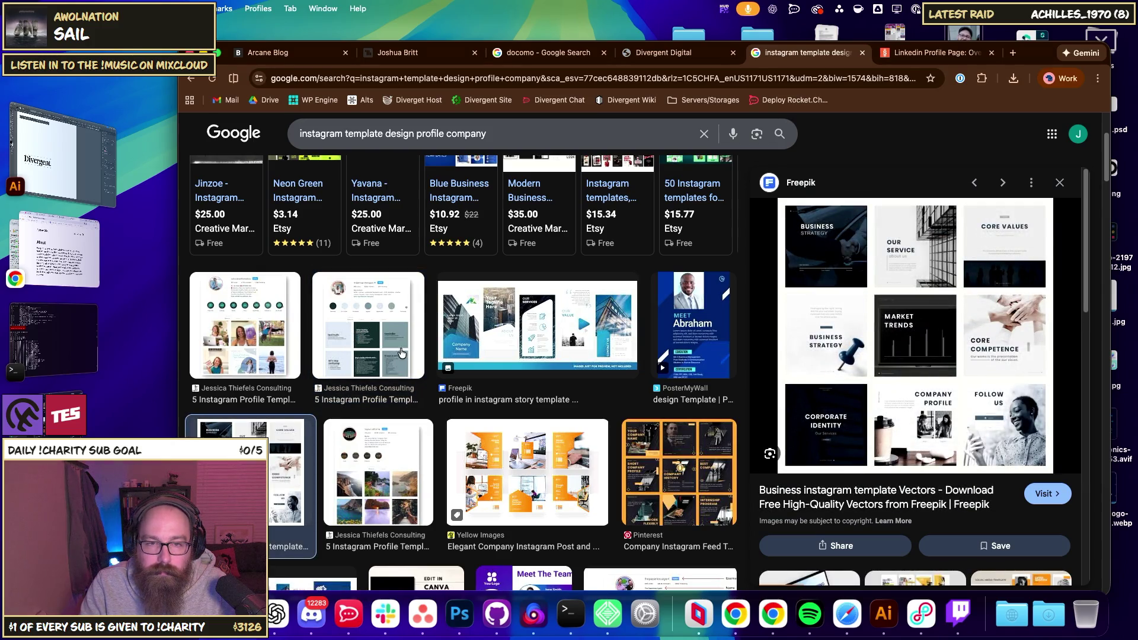
click(373, 330)
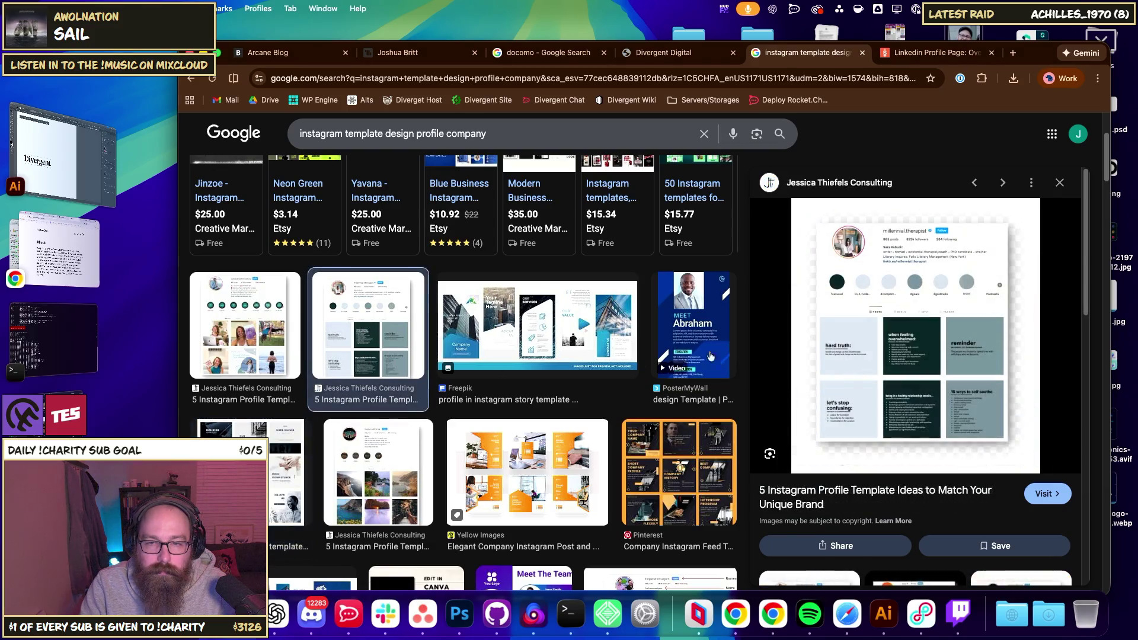
click(849, 344)
- Copy the bigsurcalifornia profile screenshot image and return to Photoshop's empty canvas area
scroll(534, 309, down, 15)
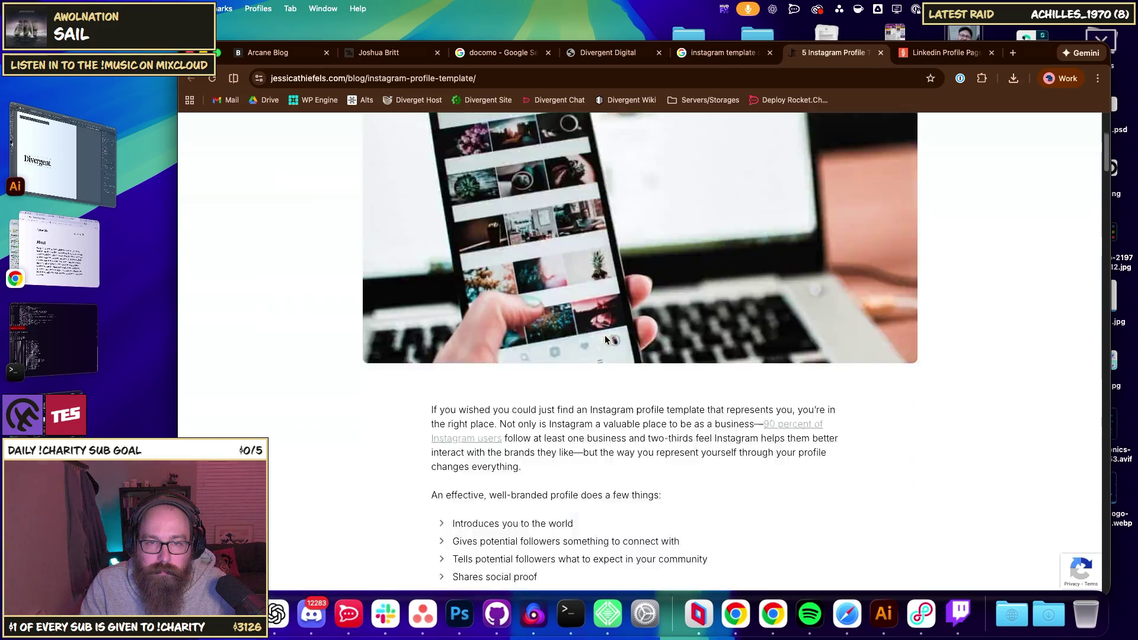
scroll(614, 333, down, 6)
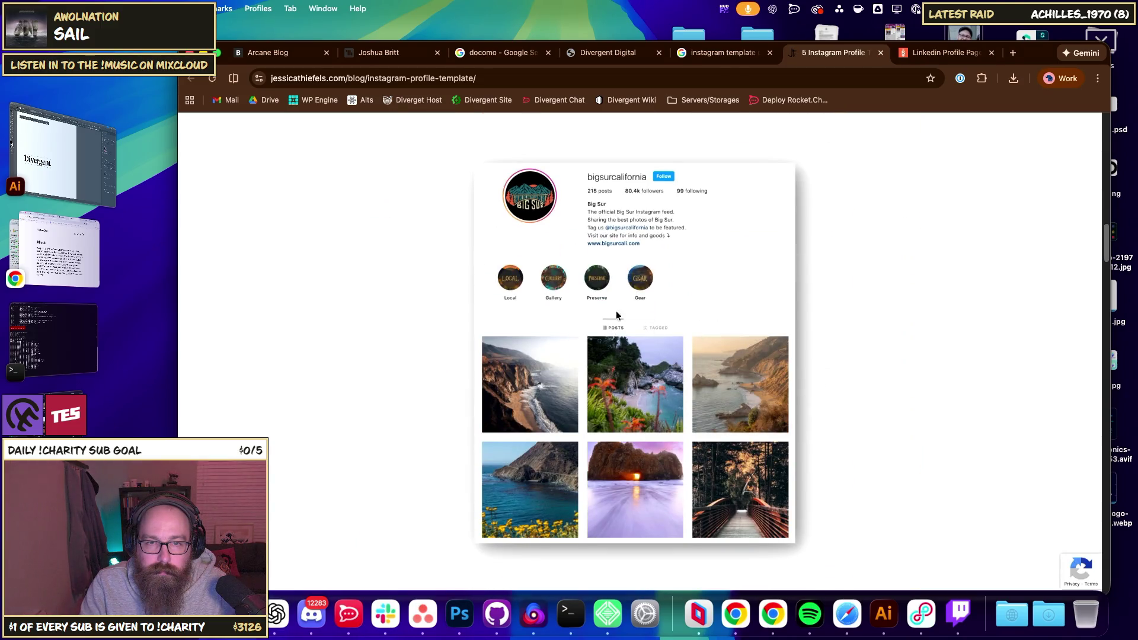
right_click(635, 336)
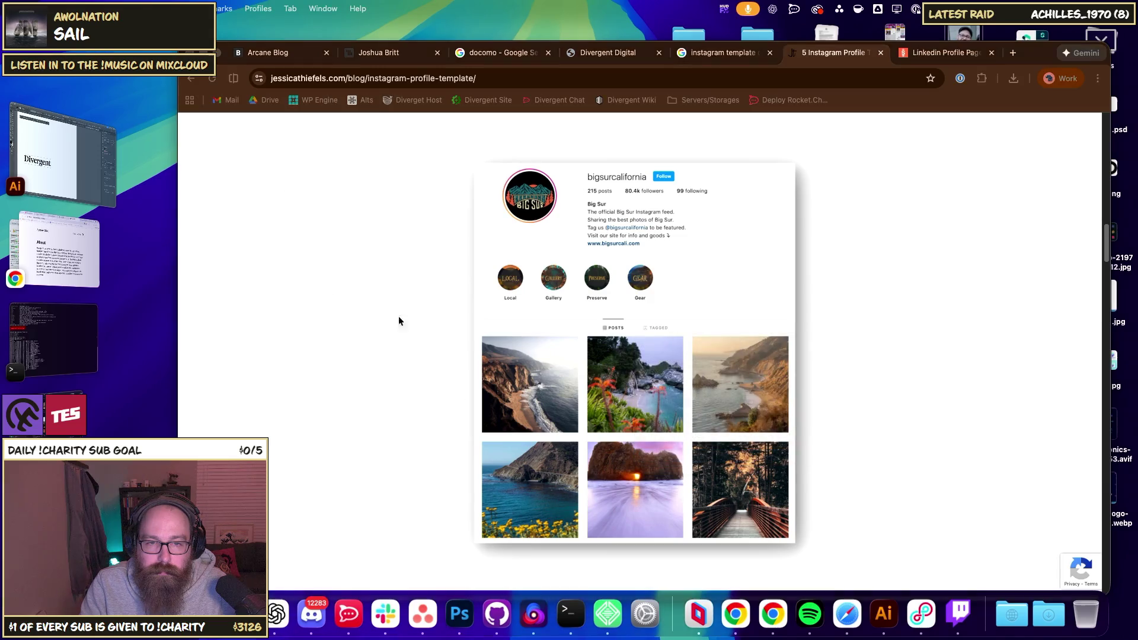
right_click(587, 337)
right_click(616, 342)
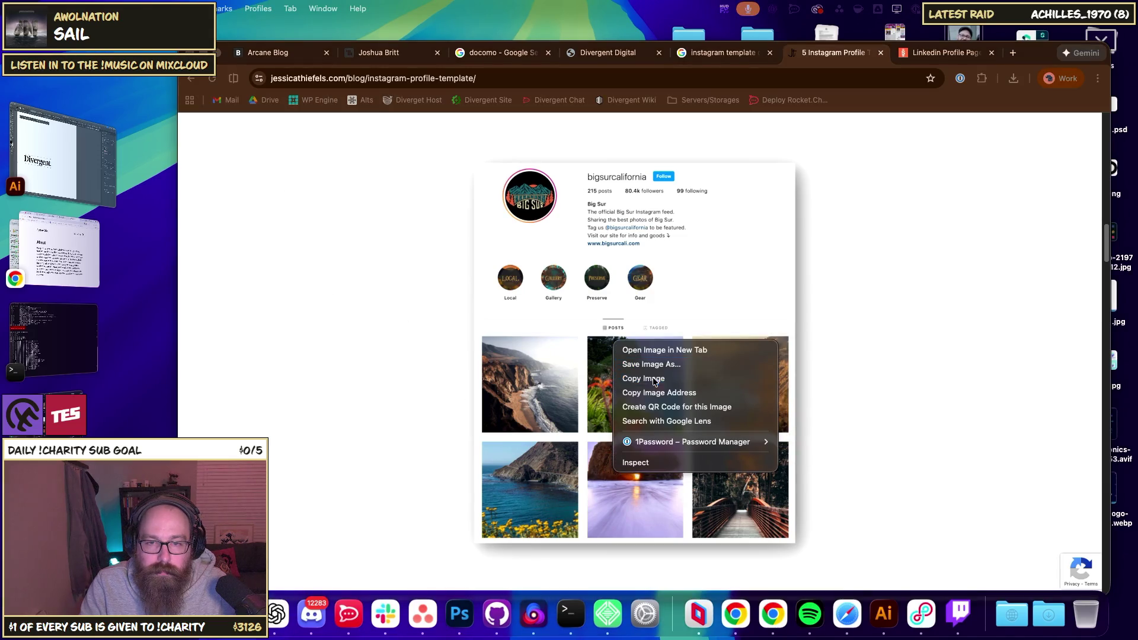
click(646, 378)
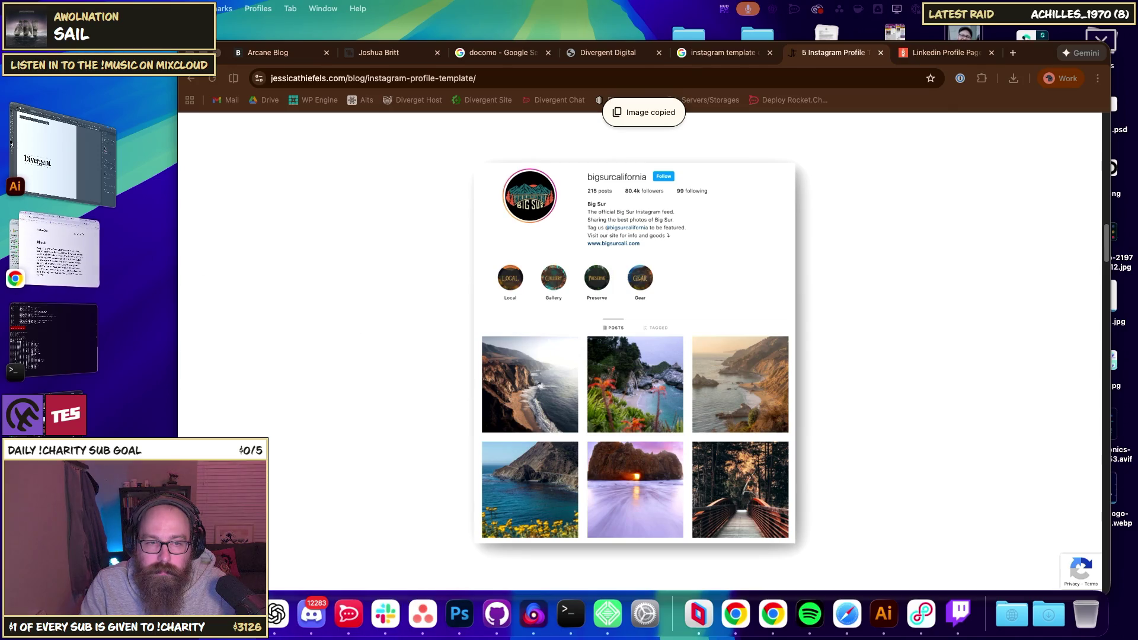
key(super+Tab)
mouse_move(353, 348)
mouse_down()
mouse_move(558, 213)
mouse_move(630, 290)
mouse_up()
click(322, 198)
- Draw a new square Artboard 5 below the business card
click(56, 80)
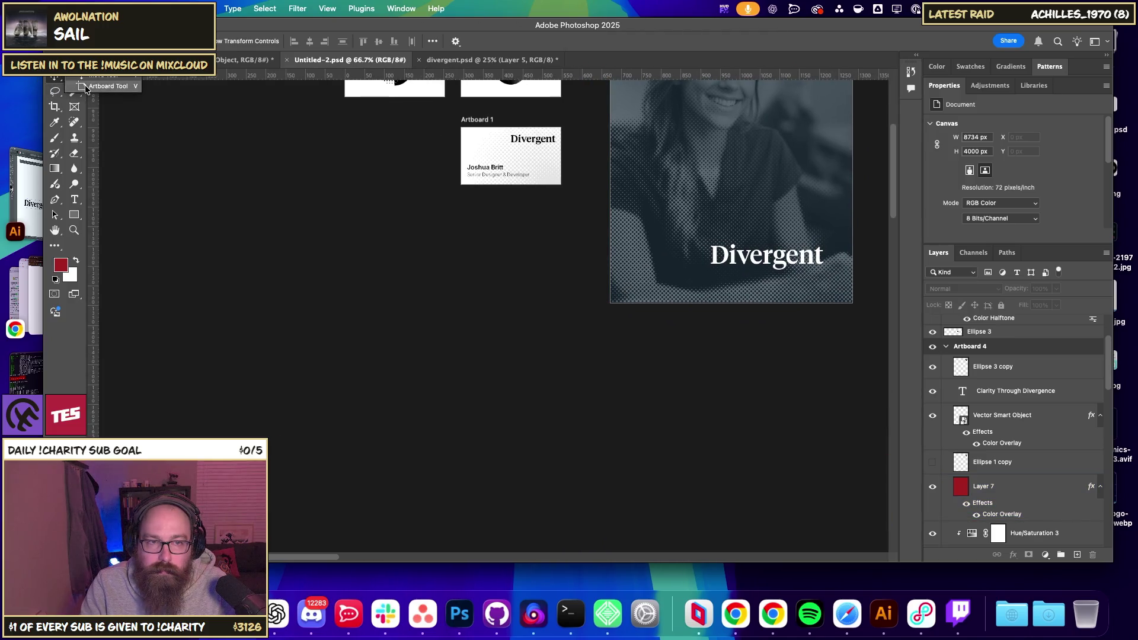
click(89, 91)
mouse_move(382, 257)
mouse_down()
mouse_move(496, 389)
mouse_move(587, 432)
mouse_move(578, 453)
mouse_up()
- Paste the profile screenshot as Layer 8 and position it to show the profile header
click(55, 78)
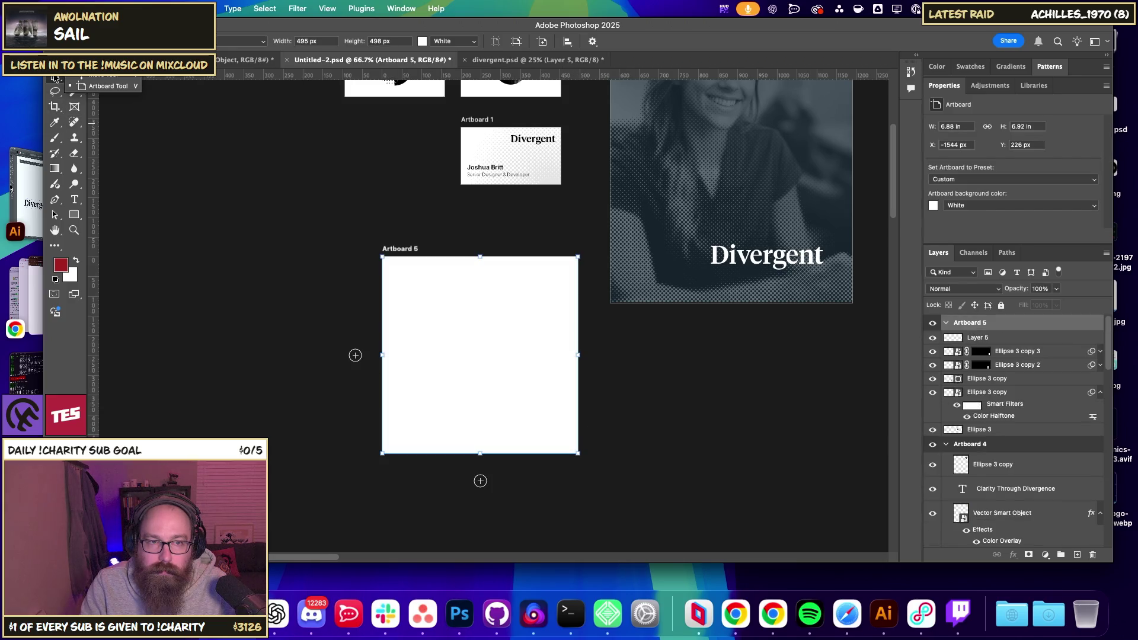
click(94, 83)
key(super+v)
mouse_move(474, 350)
mouse_down()
mouse_move(491, 466)
mouse_move(474, 477)
mouse_move(486, 475)
mouse_up()
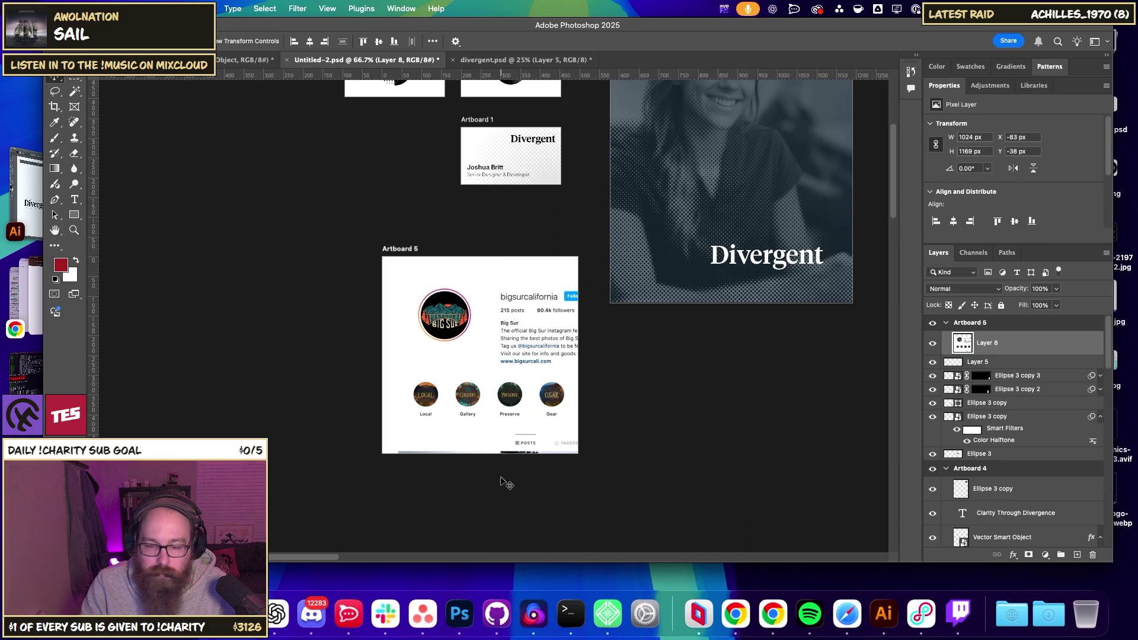
key(super+1)
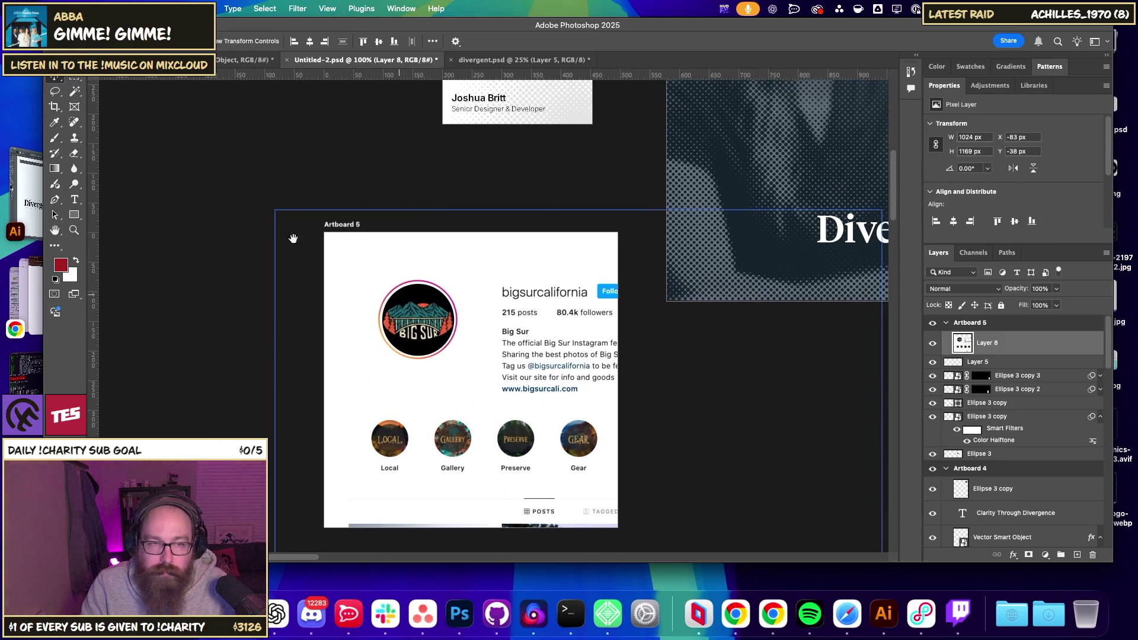
- Draw an ellipse over the Big Sur profile logo and nudge it to centre in the ring
click(75, 215)
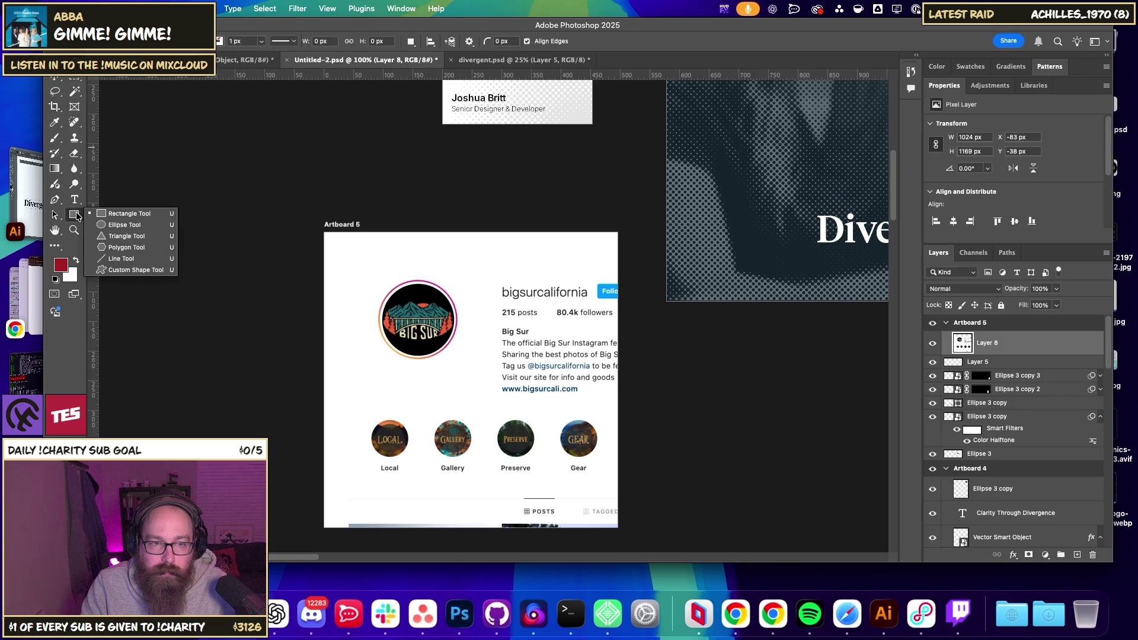
click(109, 226)
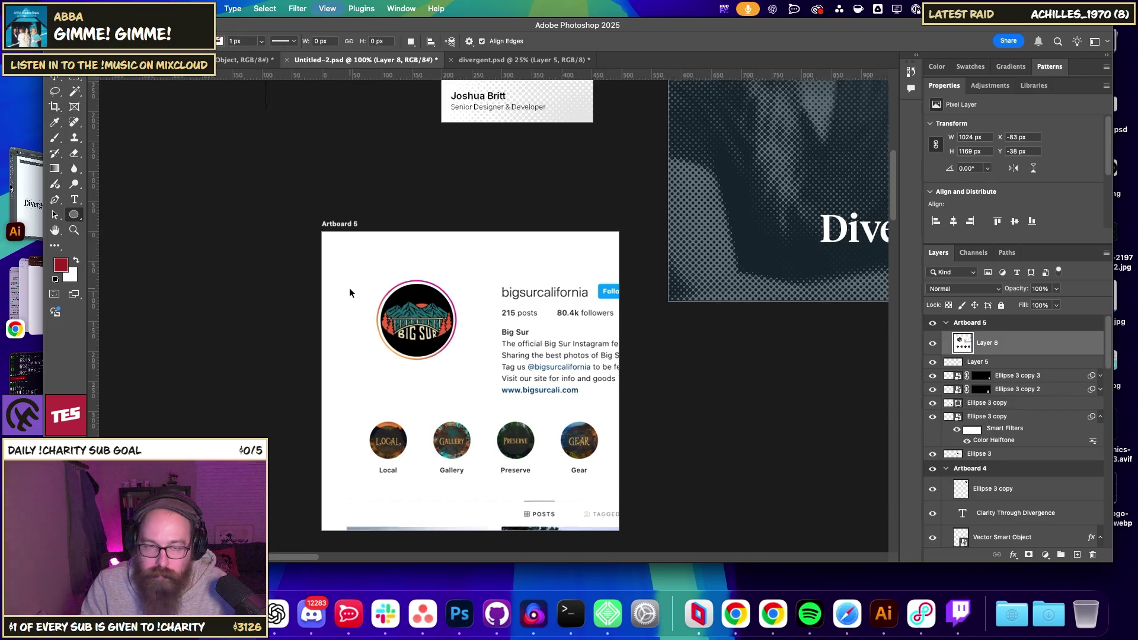
scroll(444, 308, up, 5)
mouse_move(267, 230)
mouse_down()
mouse_move(460, 305)
mouse_move(495, 450)
mouse_up()
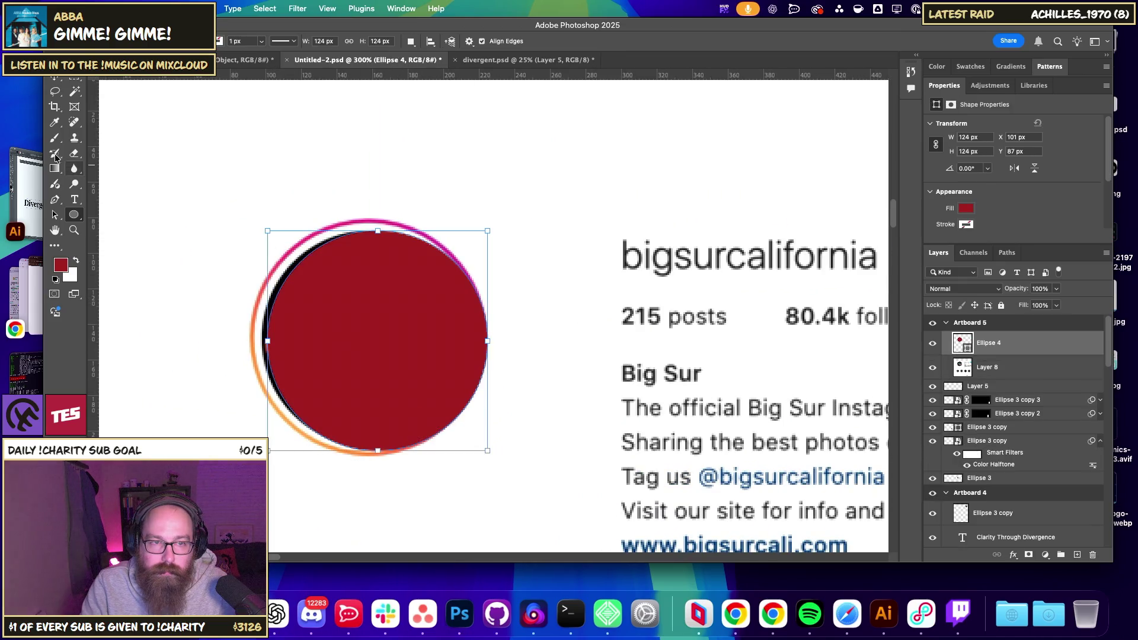
click(55, 79)
key(Left)
key(Left)
key(Left)
key(Left)
key(Left)
key(Right)
key(Right)
key(Left)
key(Up)
key(Up)
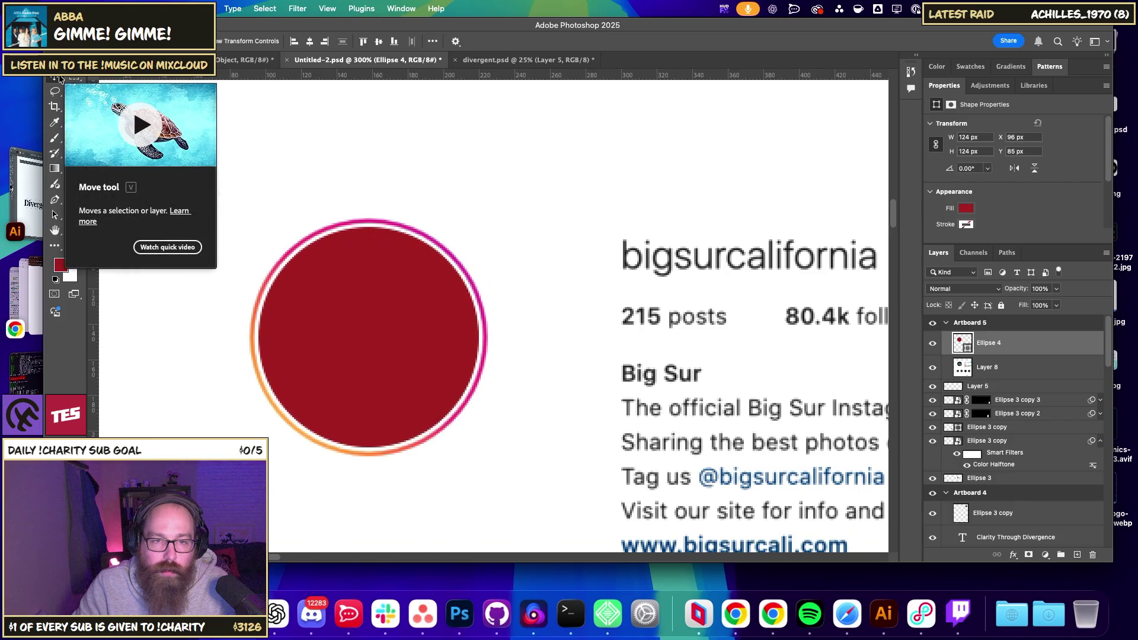
key(Down)
key(Down)
key(Up)
key(Up)
key(Down)
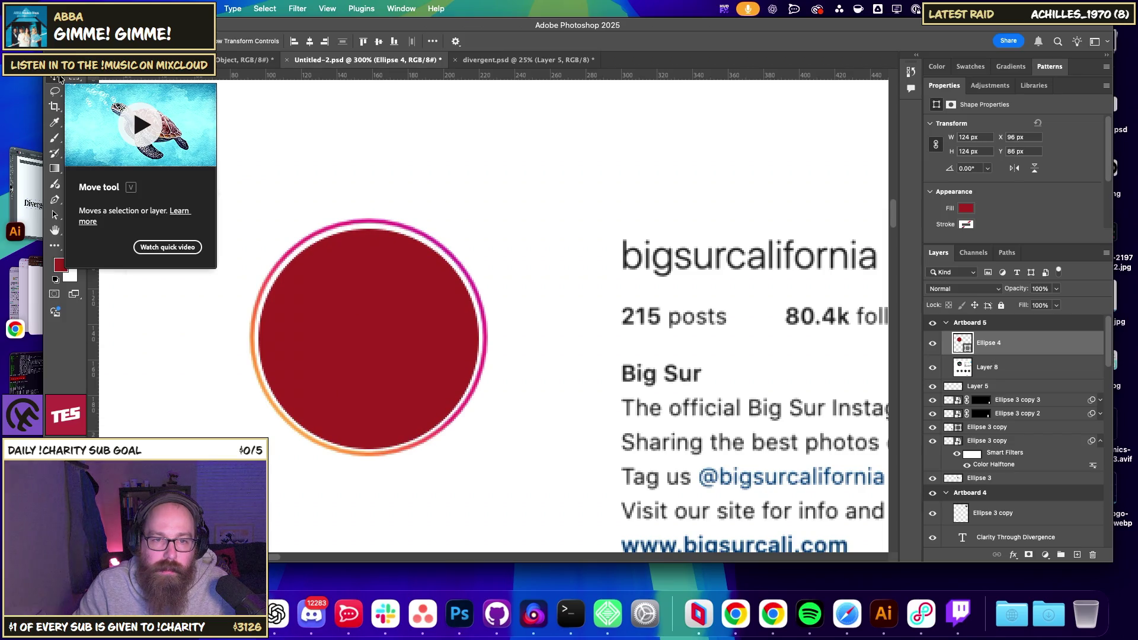
- Resize the circle with Free Transform so it exactly fills the profile-picture ring
key(ctrl+t)
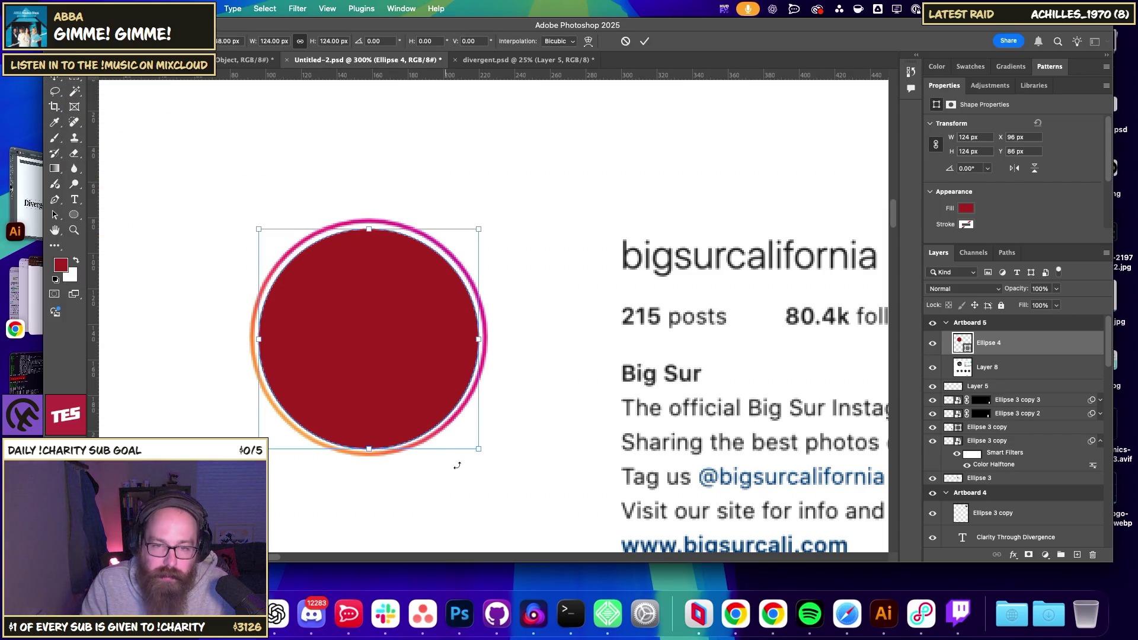
mouse_move(477, 449)
mouse_down()
mouse_move(463, 441)
mouse_move(475, 449)
mouse_up()
drag(259, 230, 260, 233)
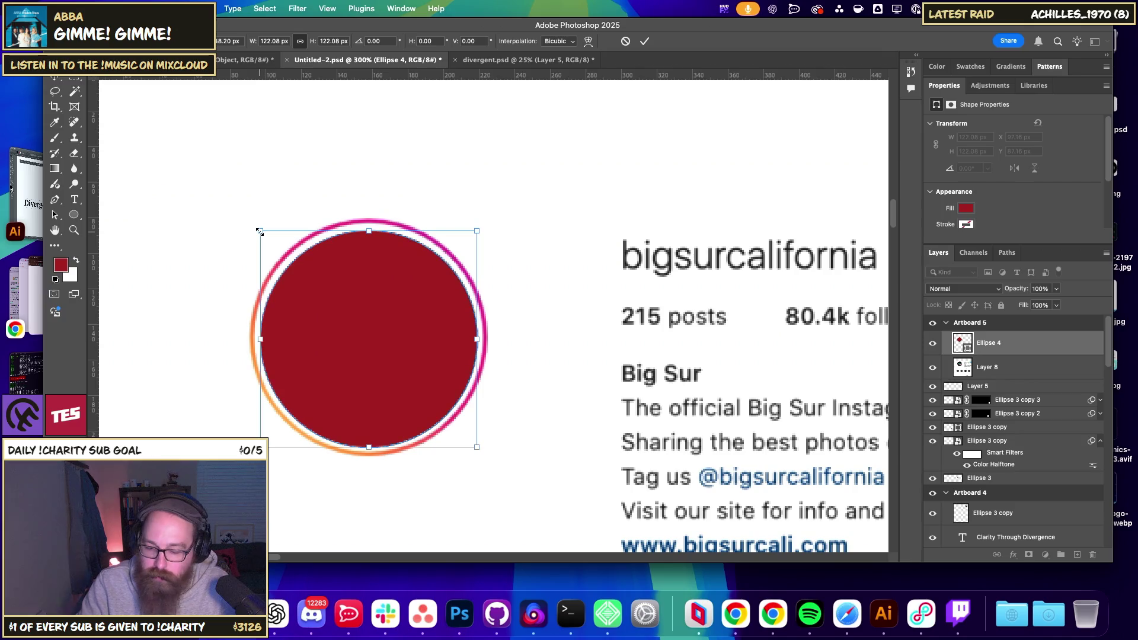
key(Return)
key(Down)
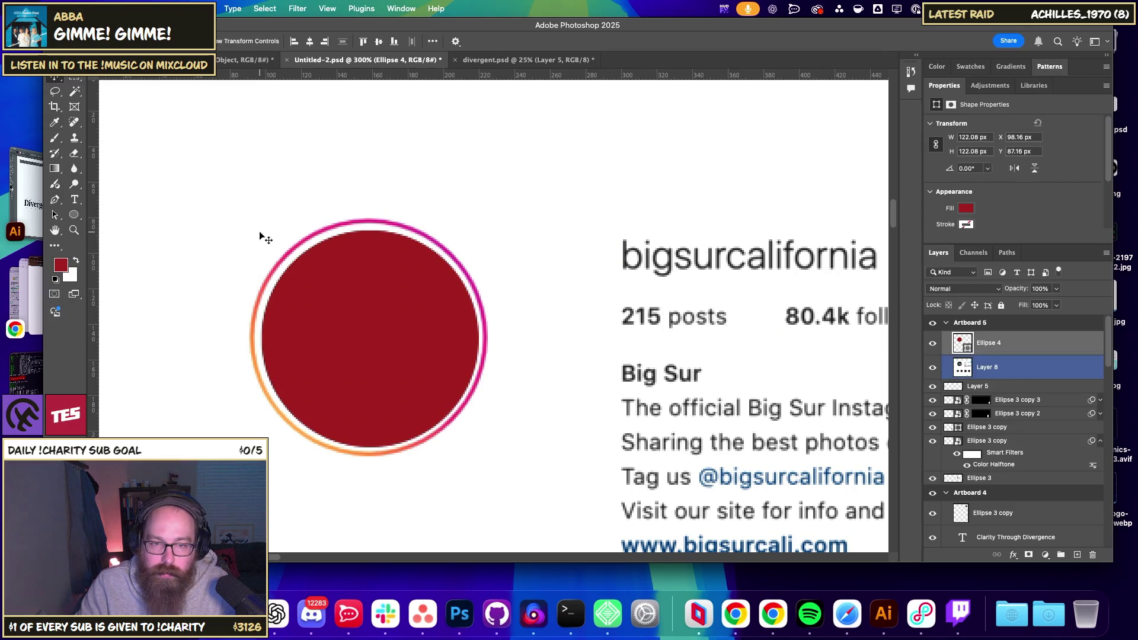
key(ctrl+t)
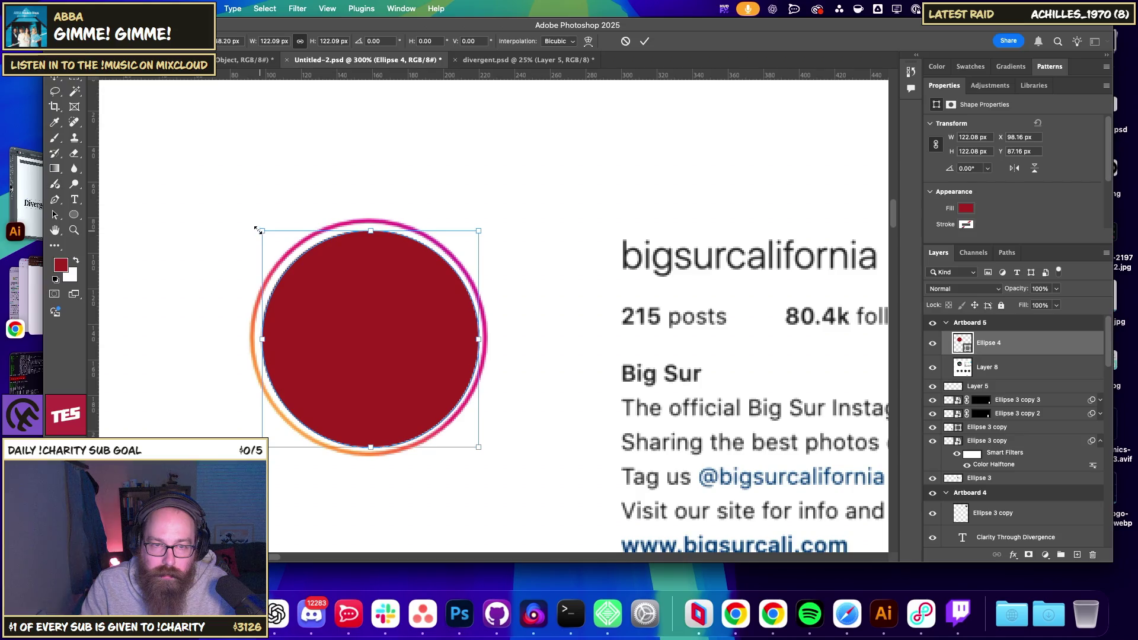
drag(256, 229, 257, 230)
key(Return)
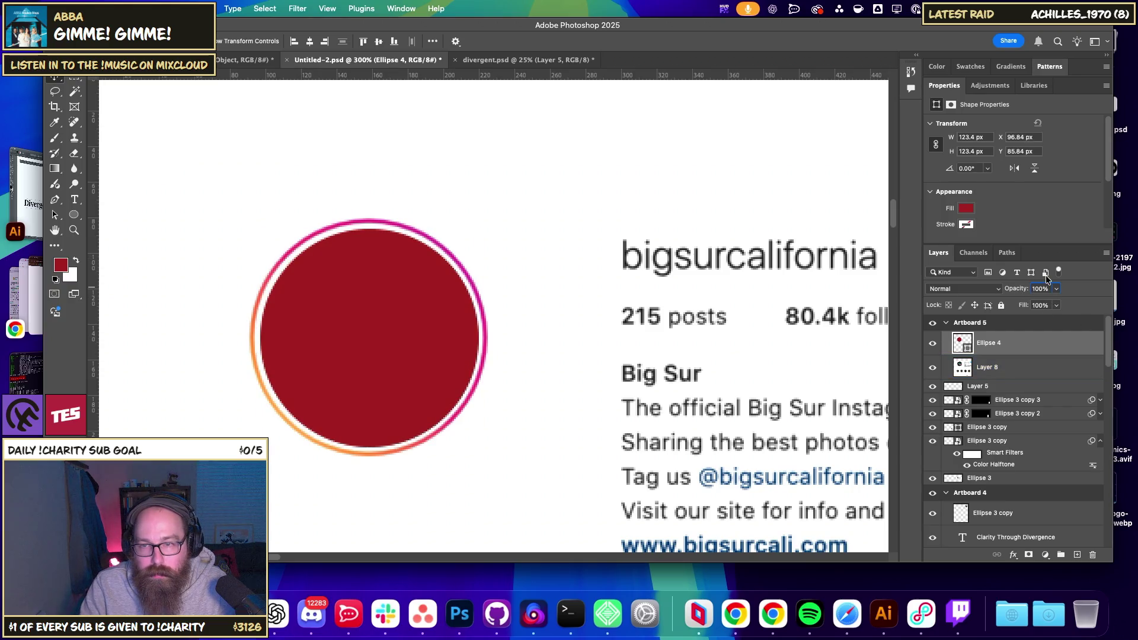
- Change the circle's fill colour to black
click(969, 347)
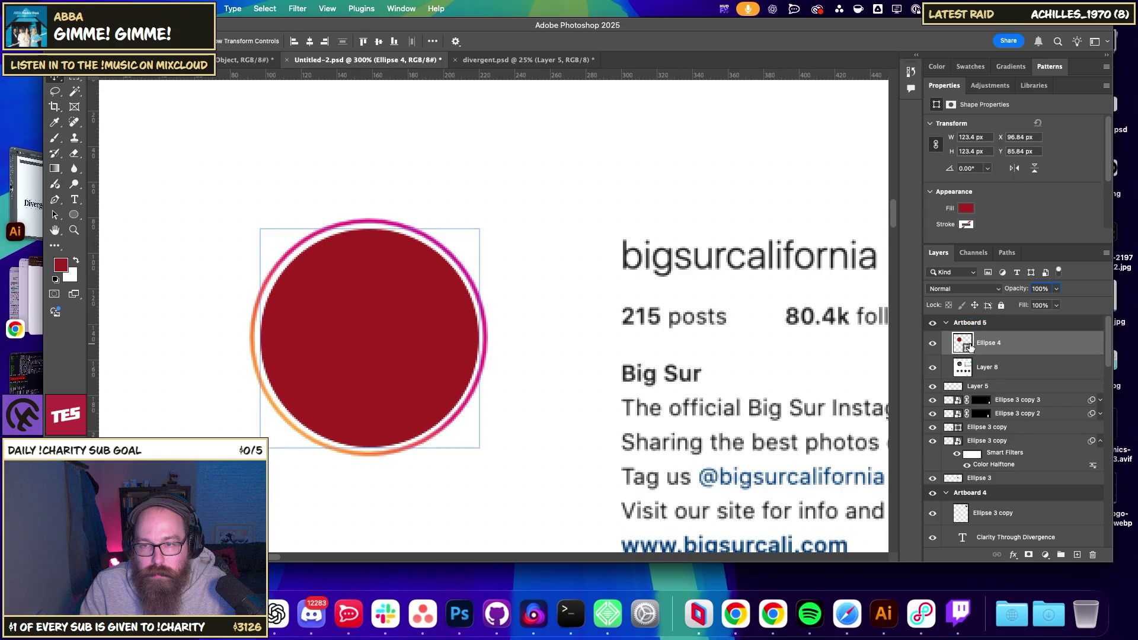
double_click(960, 347)
drag(795, 465, 651, 592)
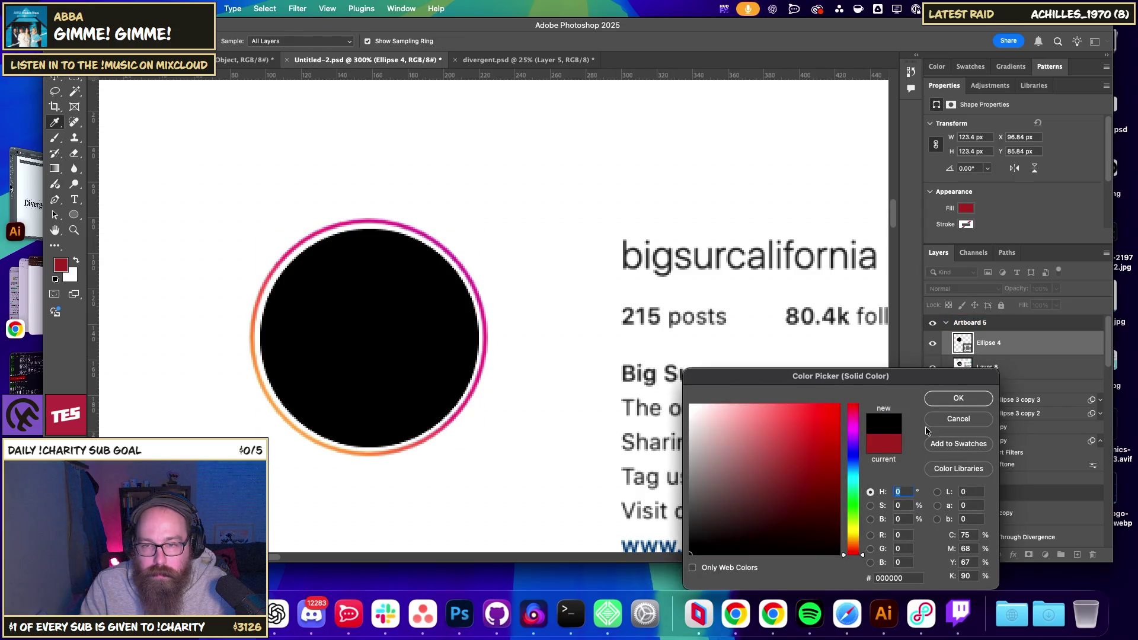
click(952, 399)
- Select the split halftone circle logo and zoom back in on the profile artboard
key(super+minus)
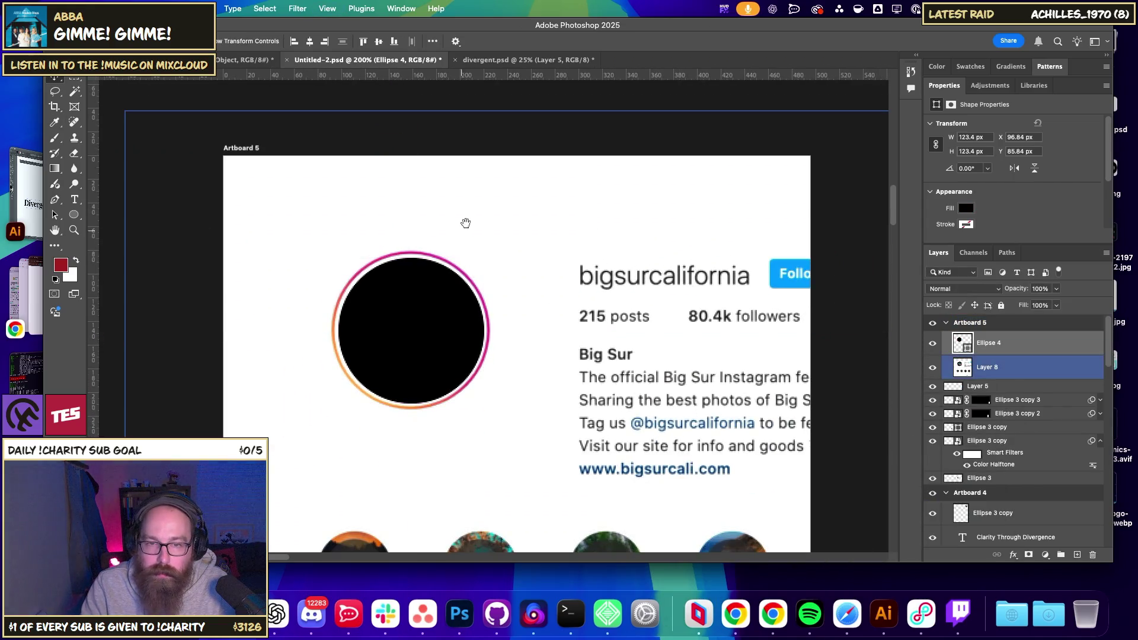
scroll(437, 320, down, 10)
scroll(437, 321, up, 5)
click(219, 203)
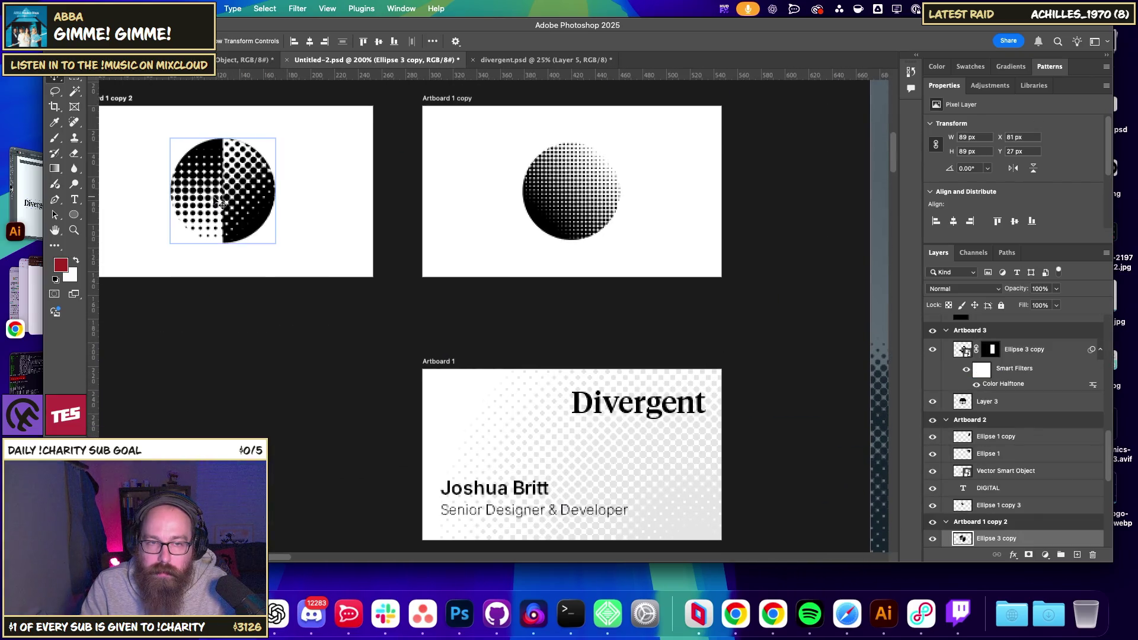
scroll(363, 377, down, 1)
scroll(363, 378, down, 10)
scroll(399, 325, left, 2)
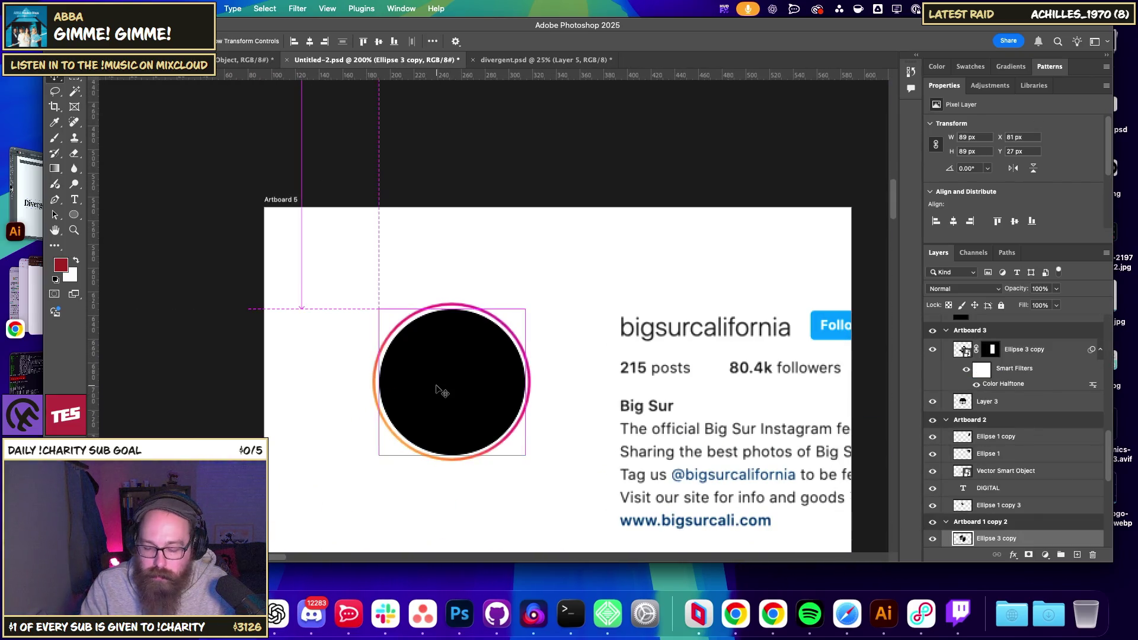
key(super+plus)
scroll(437, 385, down, 3)
- Paste the halftone logo above the black circle and move it into the profile picture
right_click(492, 338)
click(516, 339)
key(super+v)
mouse_move(536, 400)
mouse_down()
mouse_move(484, 362)
mouse_move(451, 364)
mouse_up()
click(617, 426)
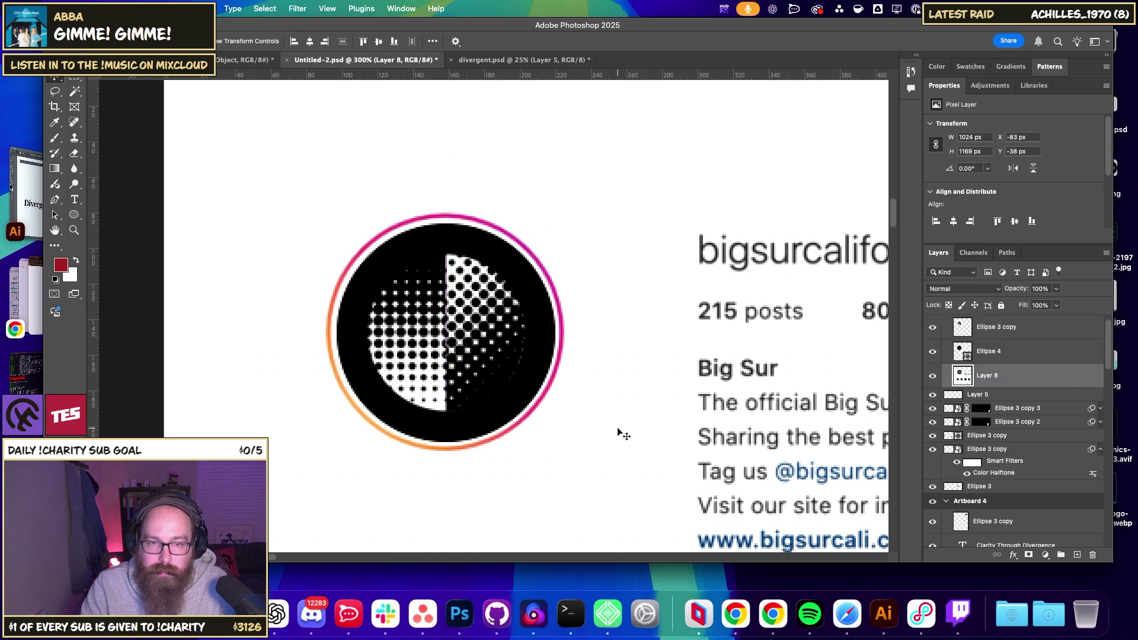
key(super+minus)
key(super+minus)
drag(554, 358, 400, 346)
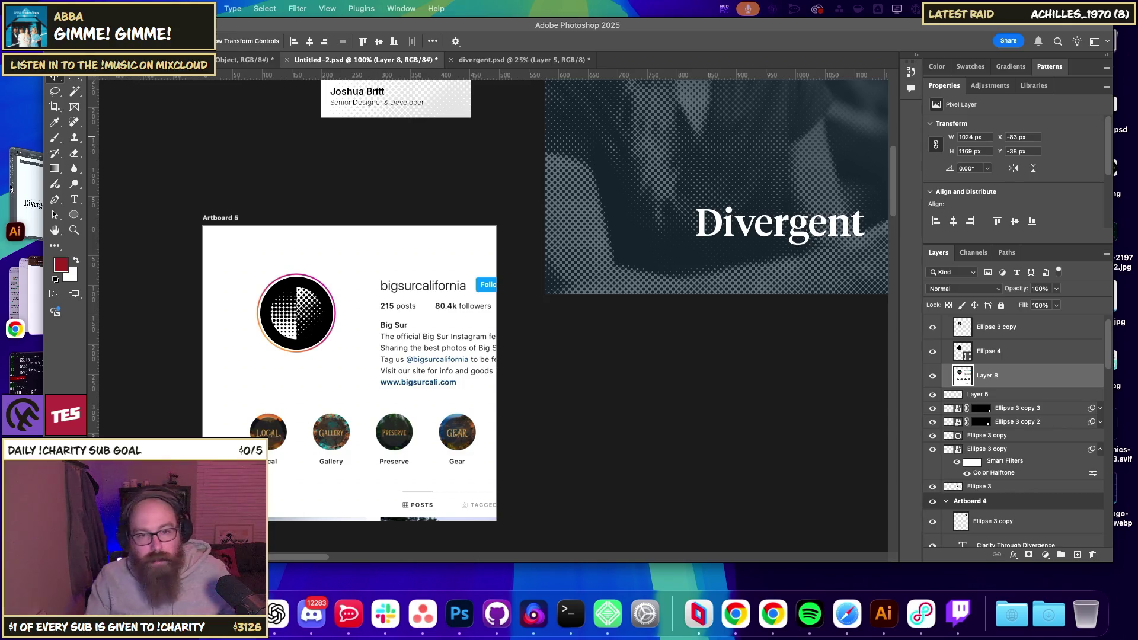
- Review the profile mockup on Artboard 5, then switch back to Chrome's Instagram template article
scroll(642, 462, up, 1)
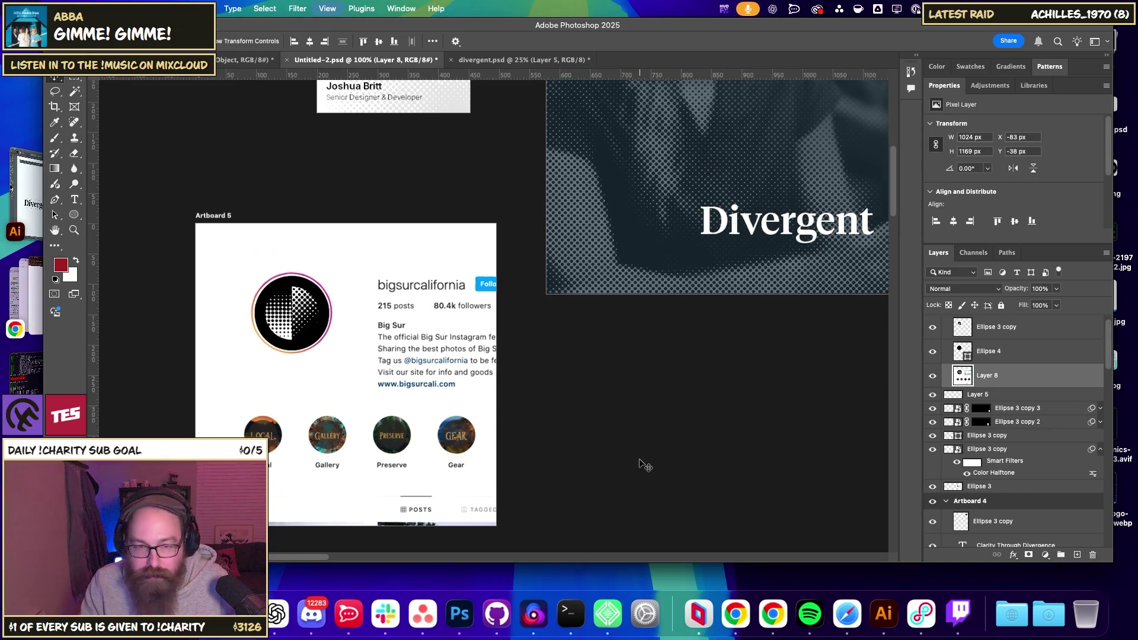
scroll(447, 464, up, 1)
scroll(498, 360, up, 1)
scroll(410, 457, up, 1)
scroll(480, 457, down, 3)
scroll(468, 415, up, 5)
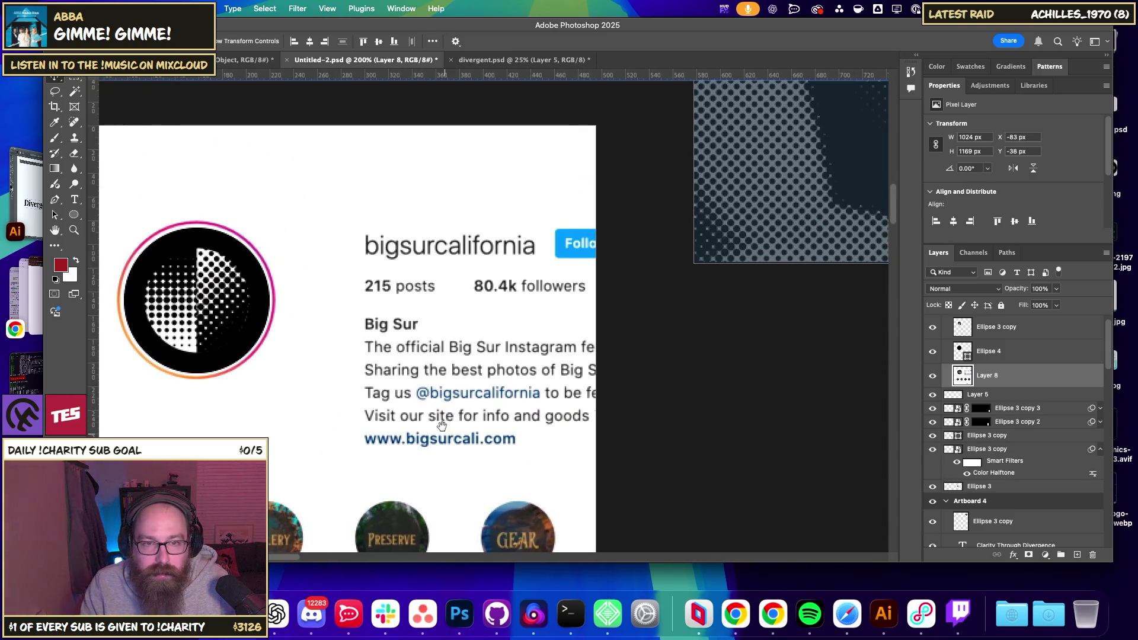
click(74, 199)
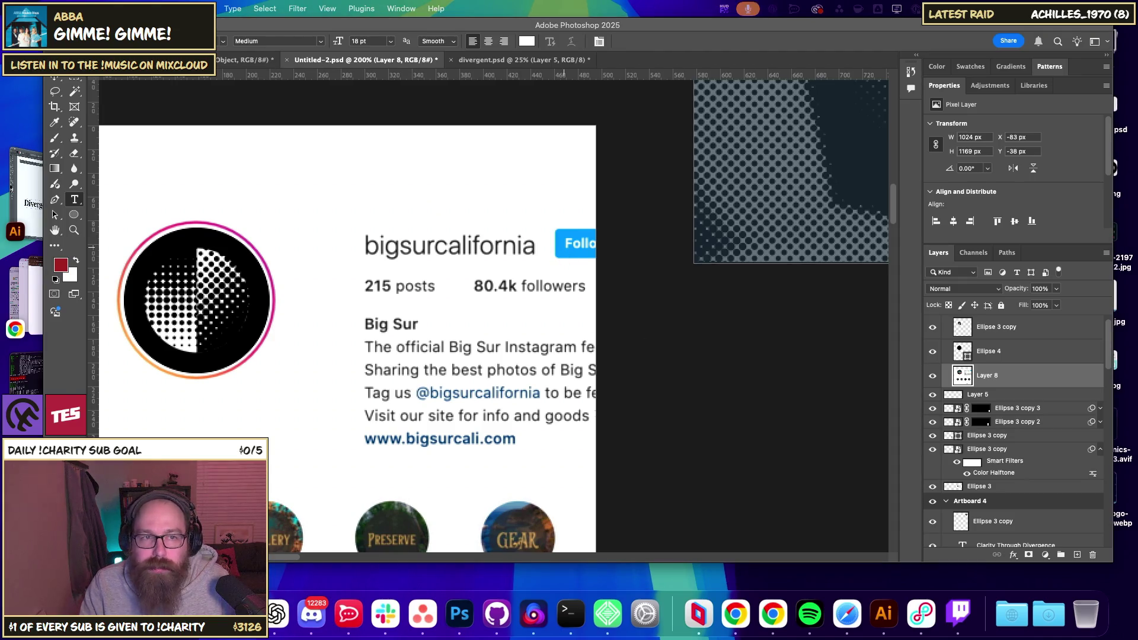
key(super+Tab)
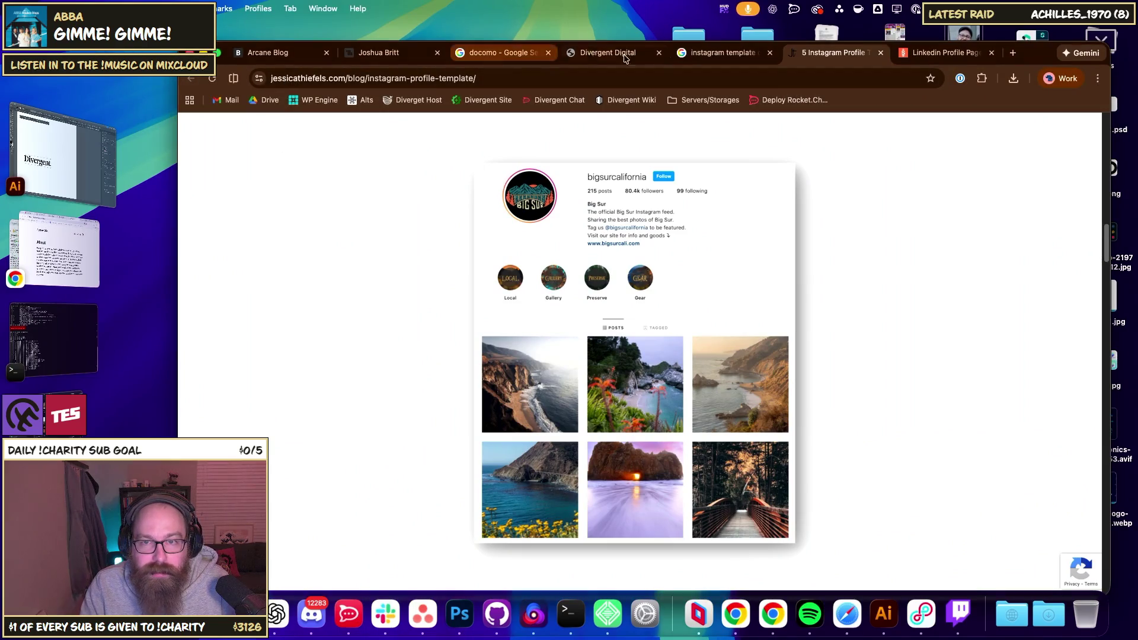
- Change the image search to 'instagram mockup template' and preview Unblast's Instagram Profile Page Mockup
click(723, 52)
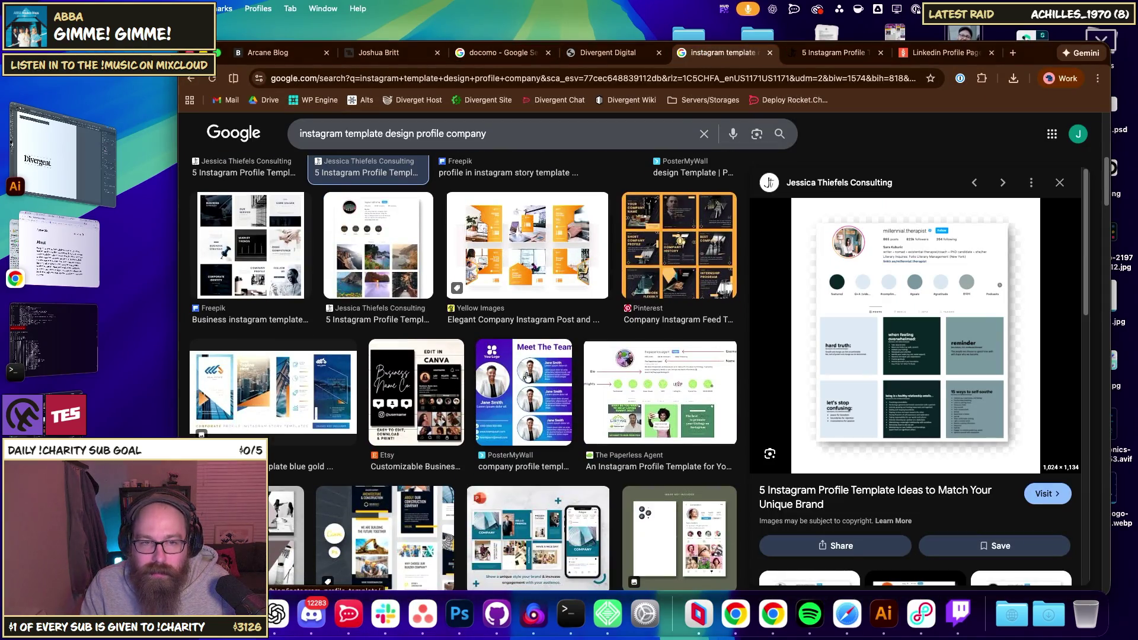
scroll(437, 385, up, 10)
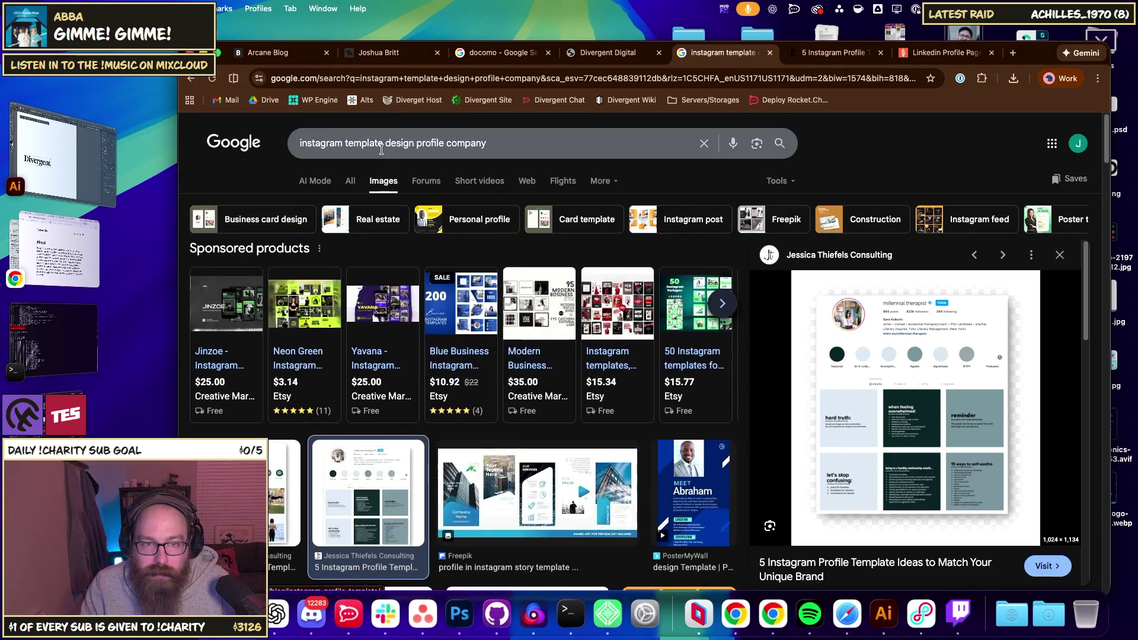
drag(346, 143, 623, 133)
key(BackSpace)
text(mock)
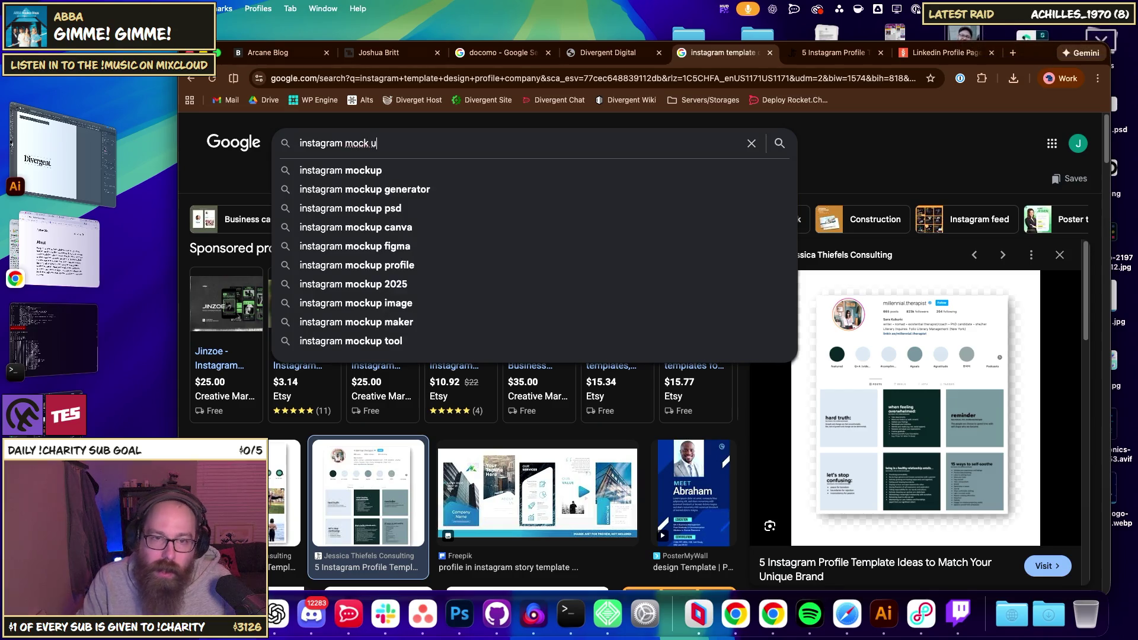
text(up)
click(652, 189)
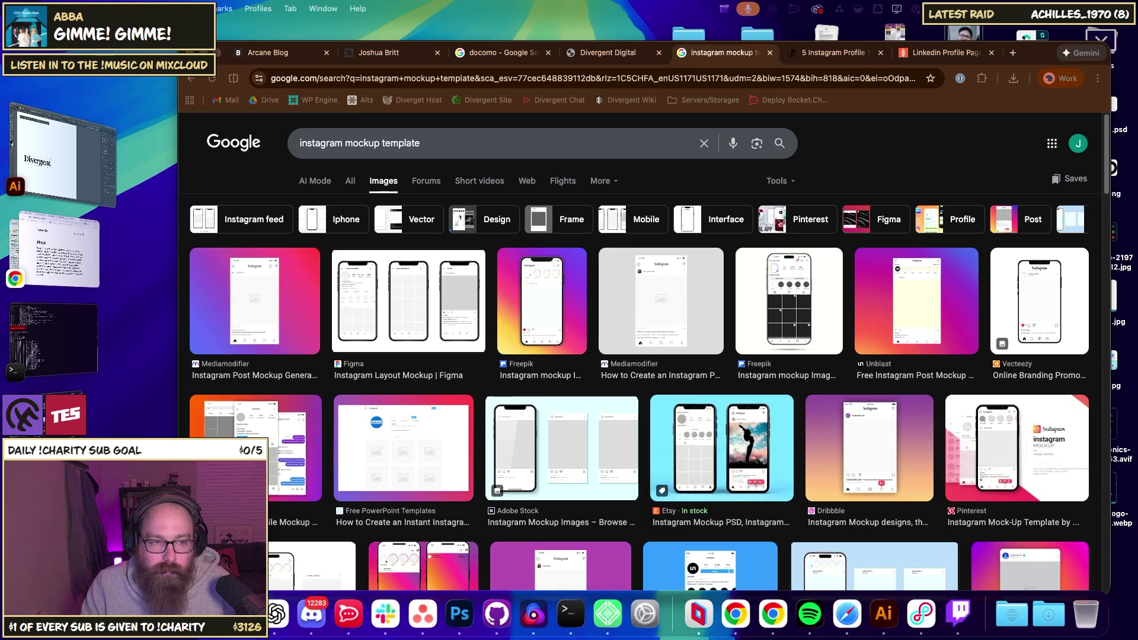
scroll(625, 422, down, 4)
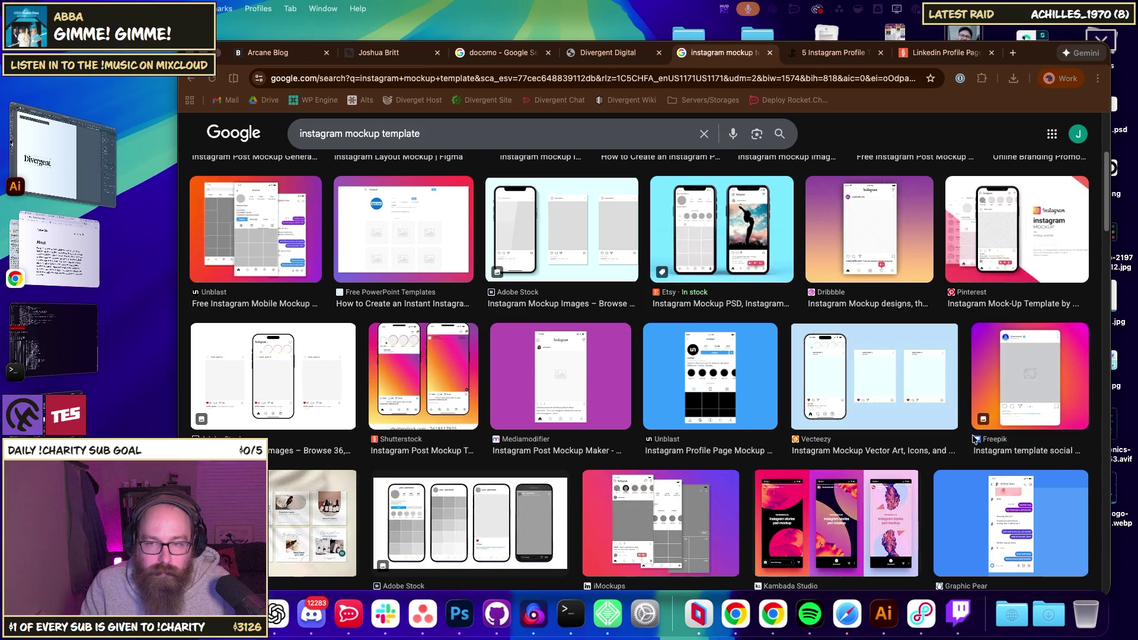
click(705, 374)
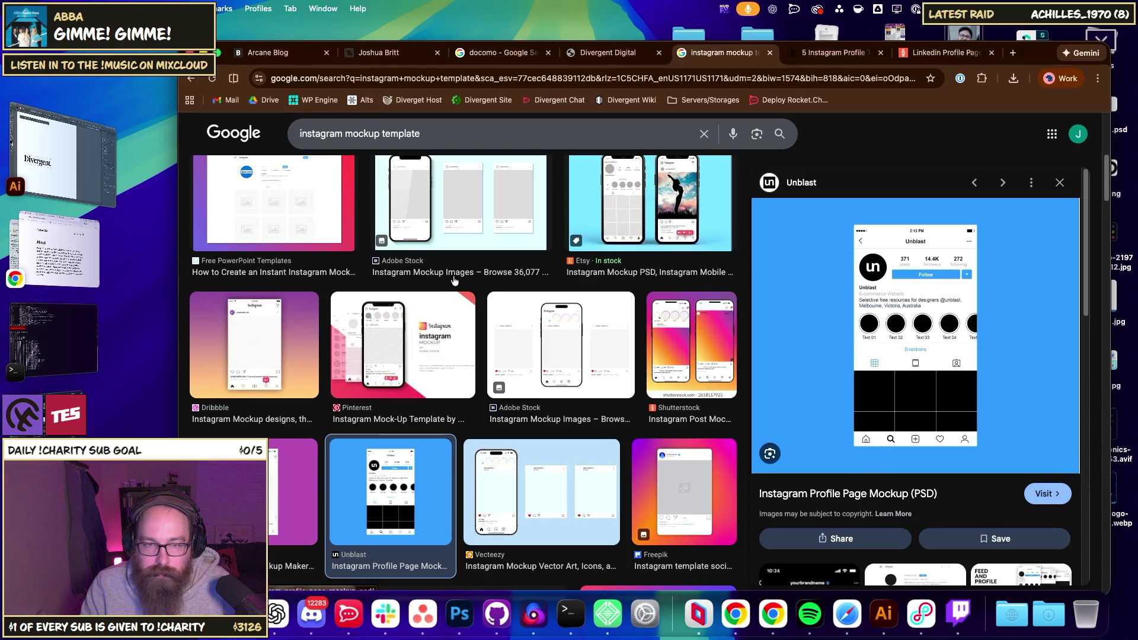
- Download Unblast's free Instagram Profile Page Mockup PSD and open it in Photoshop
scroll(454, 281, down, 3)
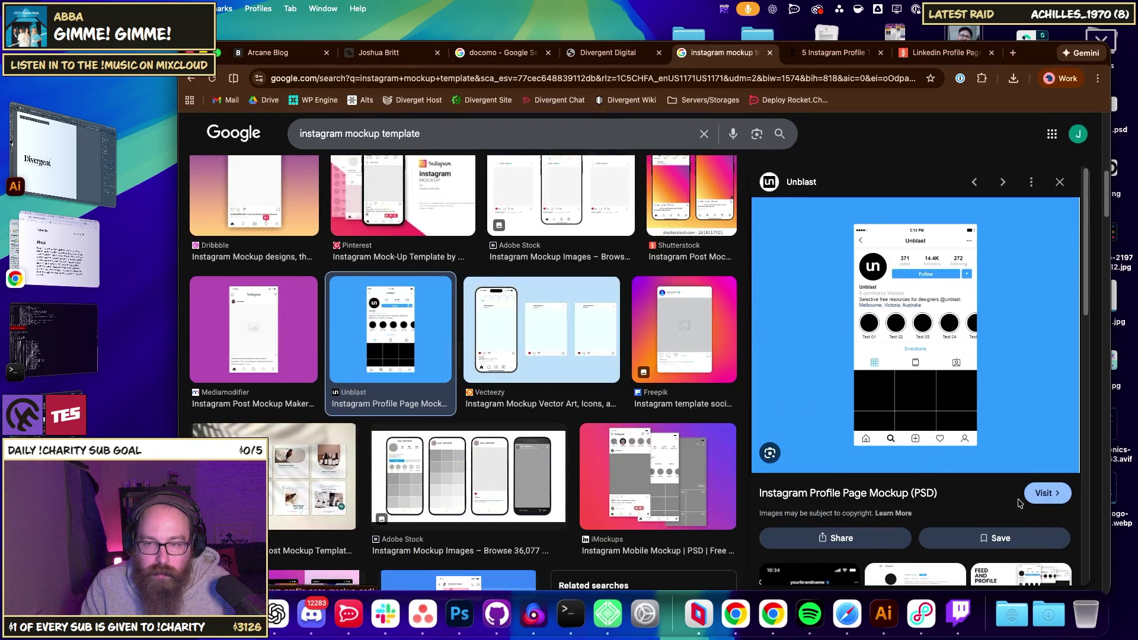
click(1043, 493)
scroll(595, 335, down, 5)
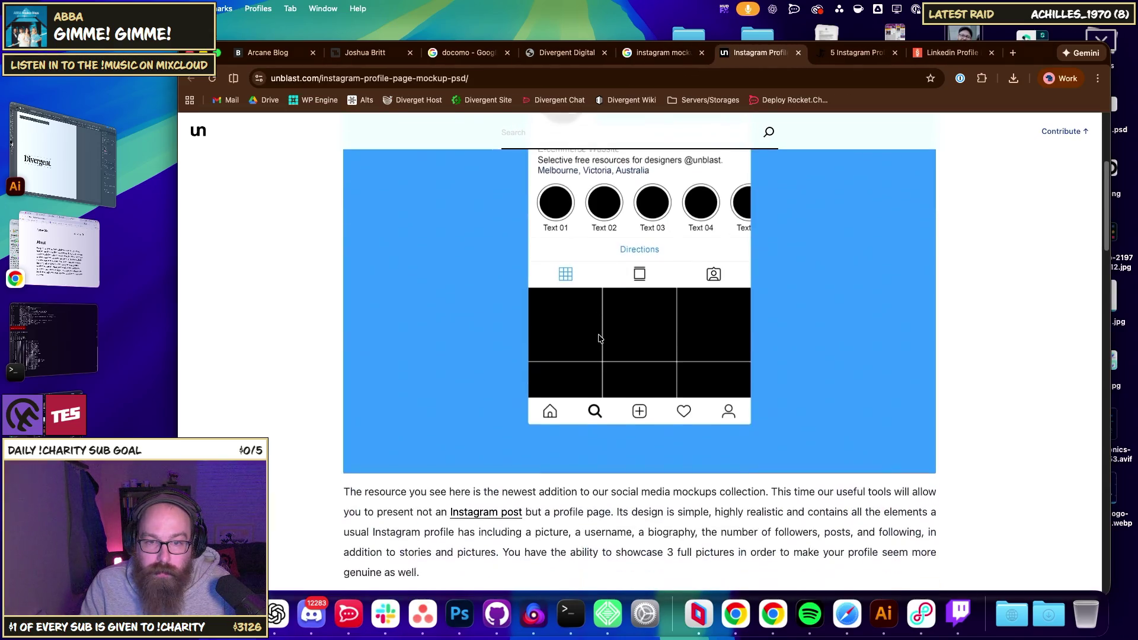
scroll(599, 338, down, 10)
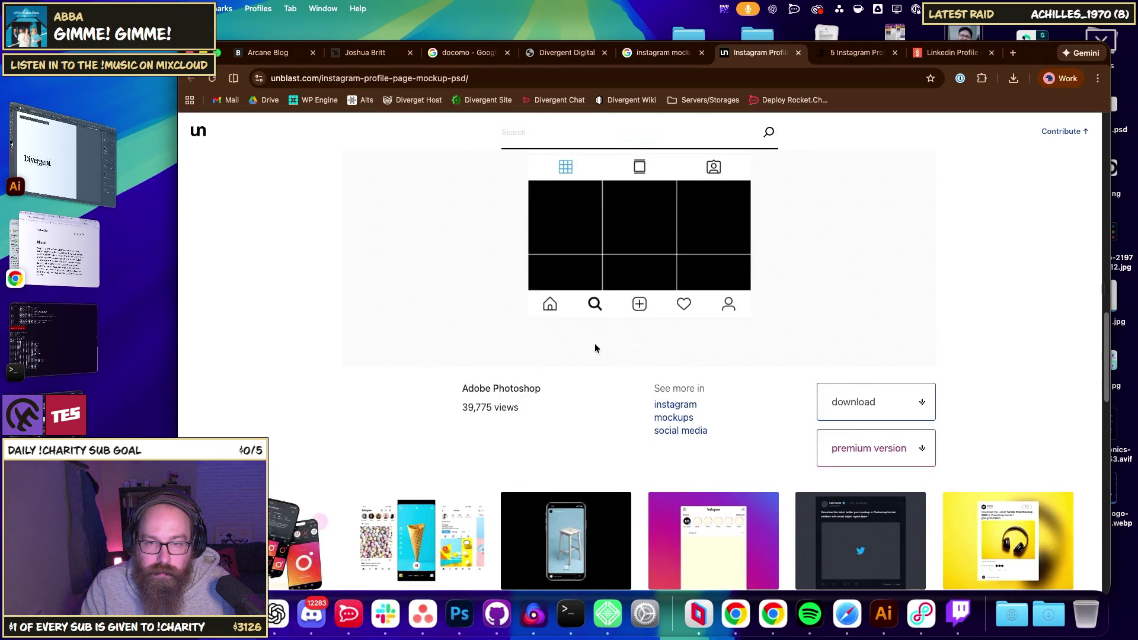
click(869, 406)
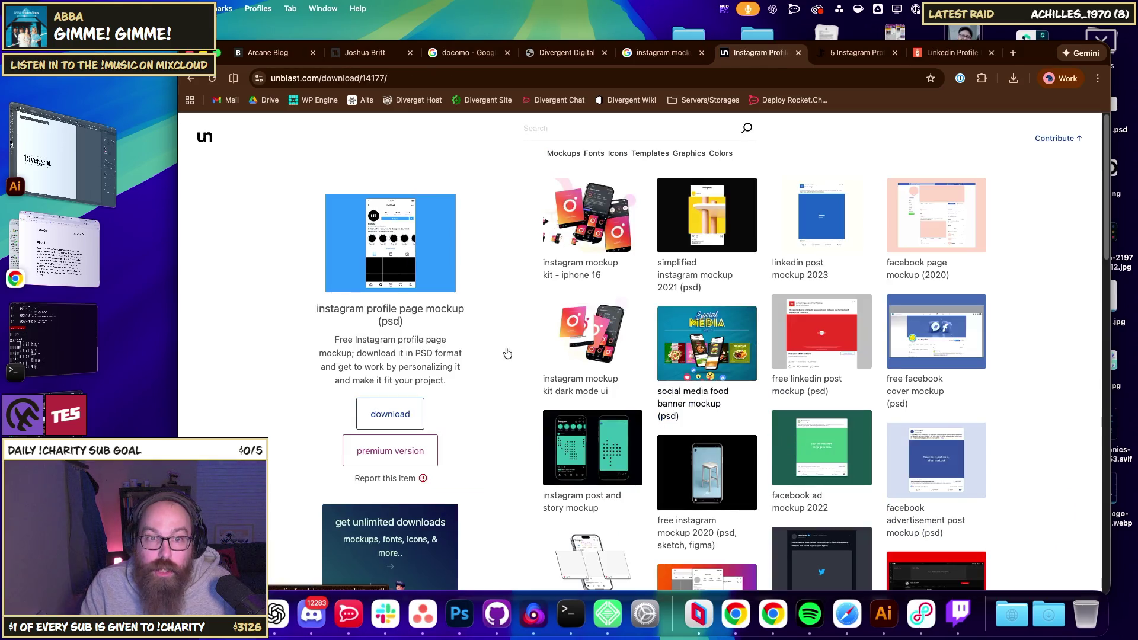
click(395, 411)
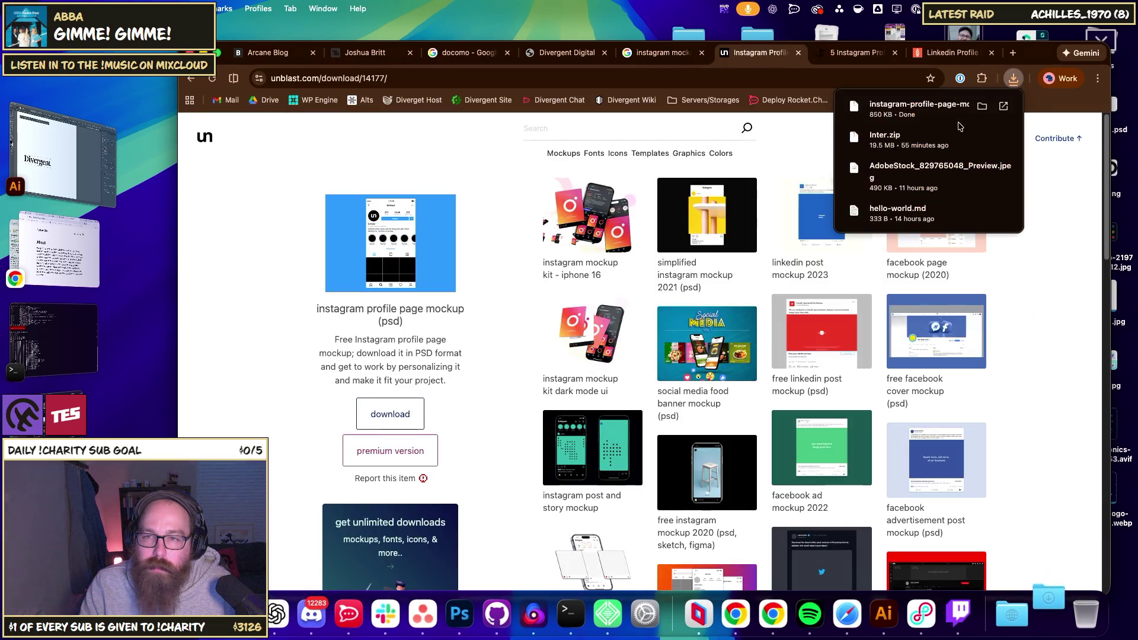
click(980, 106)
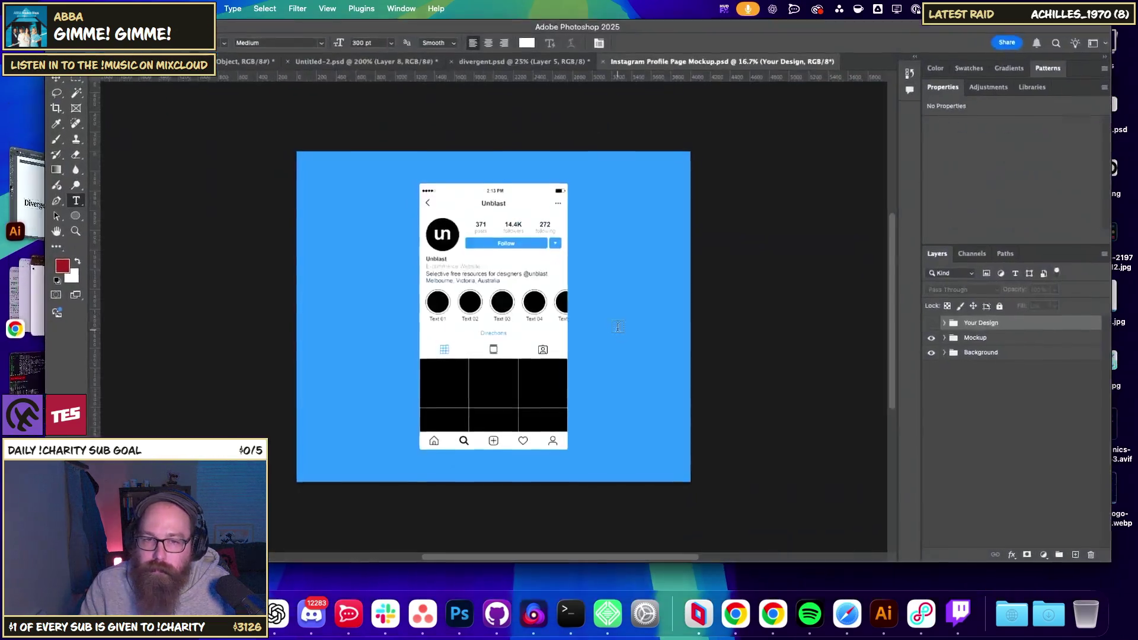
- Zoom in on the phone mockup and change the profile name from Unblast to Divergent
key(super+equal)
scroll(474, 297, up, 2)
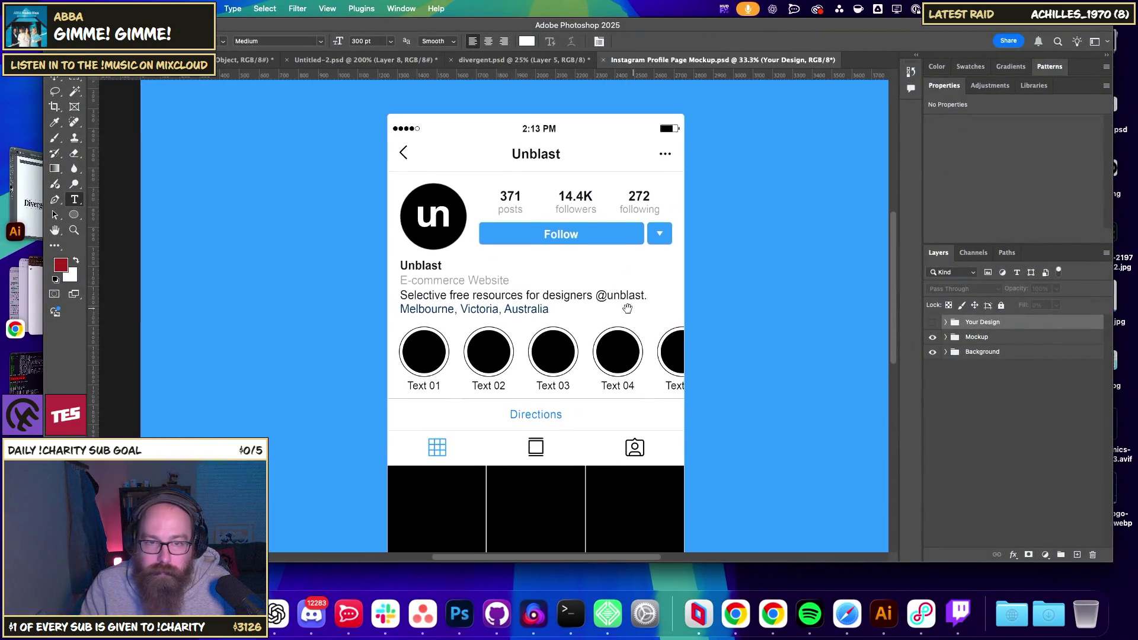
click(400, 284)
key(super+a)
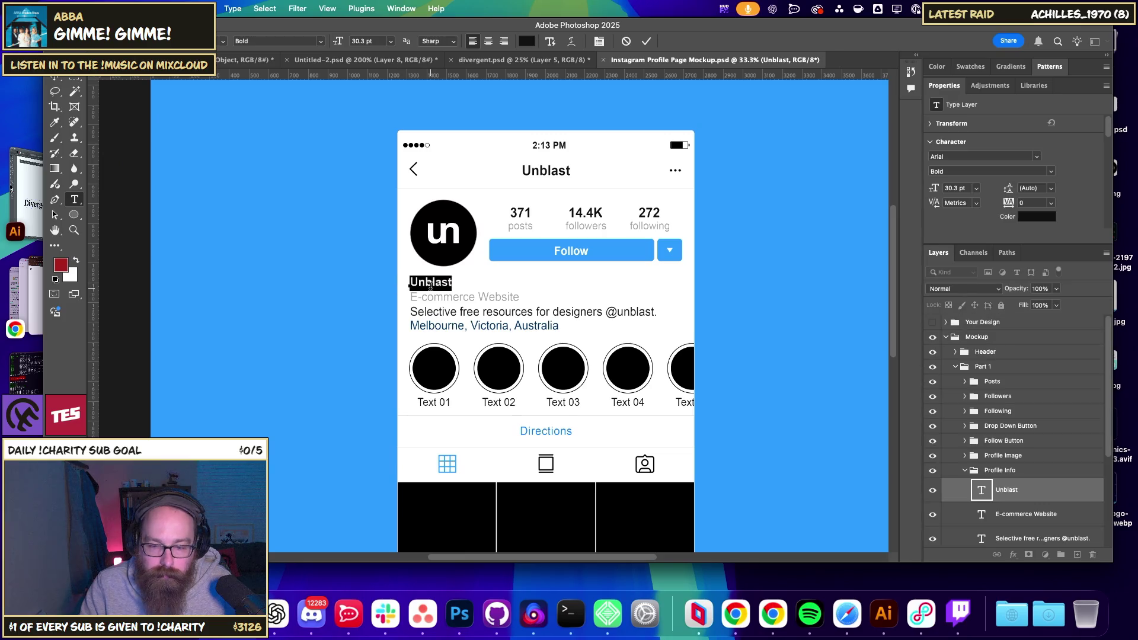
text(Divergent)
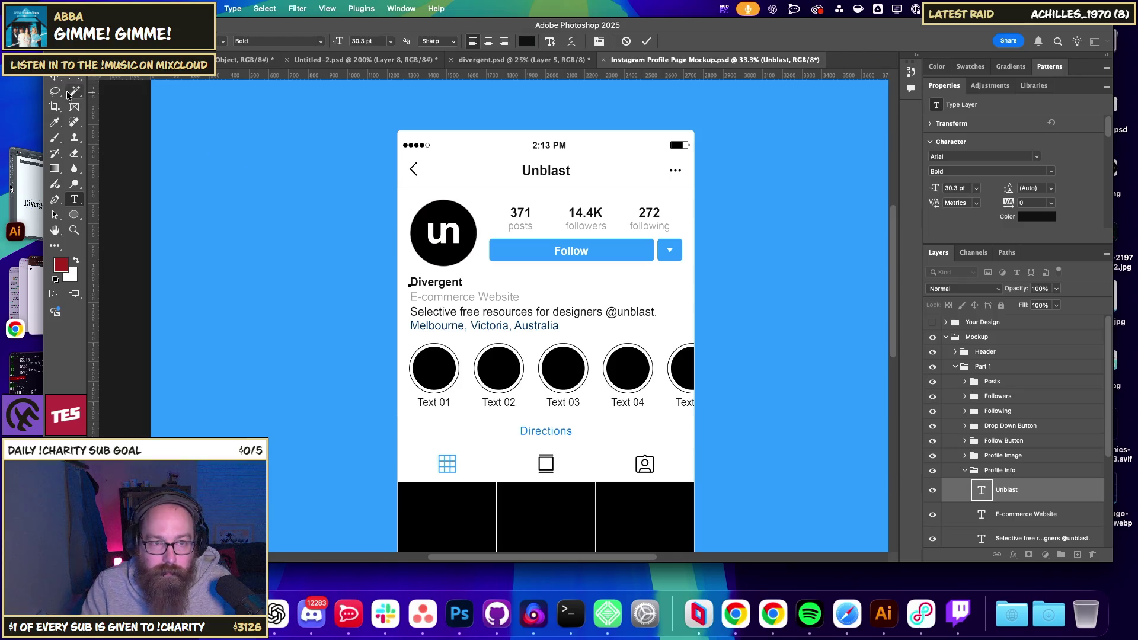
- Replace the E-commerce Website line with the pasted text 'Clarity Through Divergence'
click(419, 296)
key(super+a)
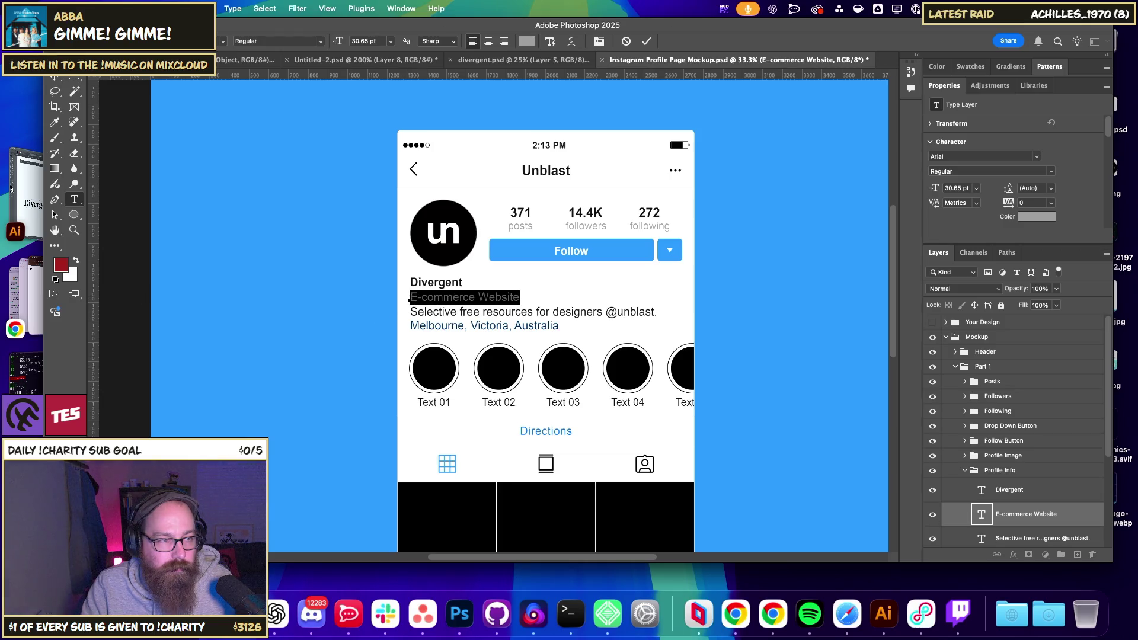
key(super+Return)
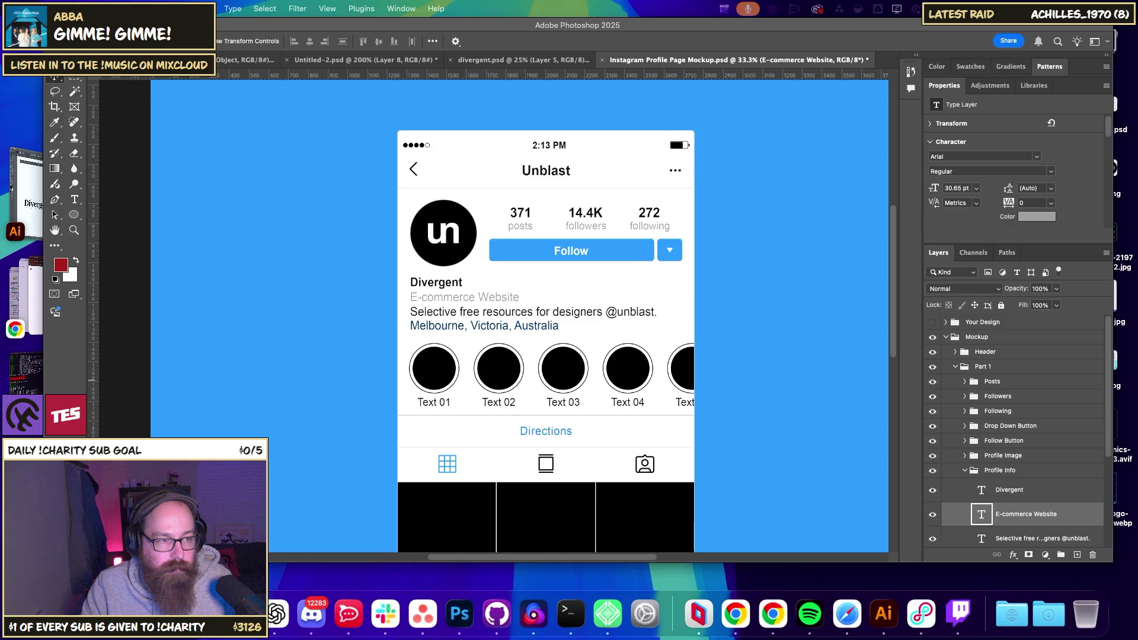
double_click(468, 297)
key(super+a)
text(Clarity Through Divergence)
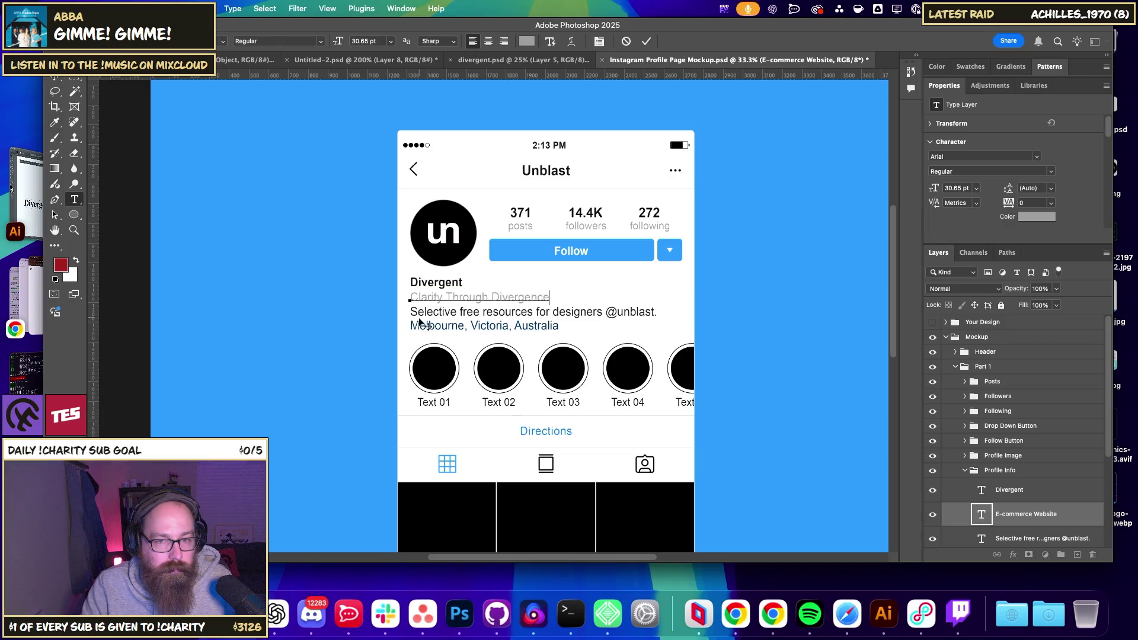
key(super+Return)
click(616, 315)
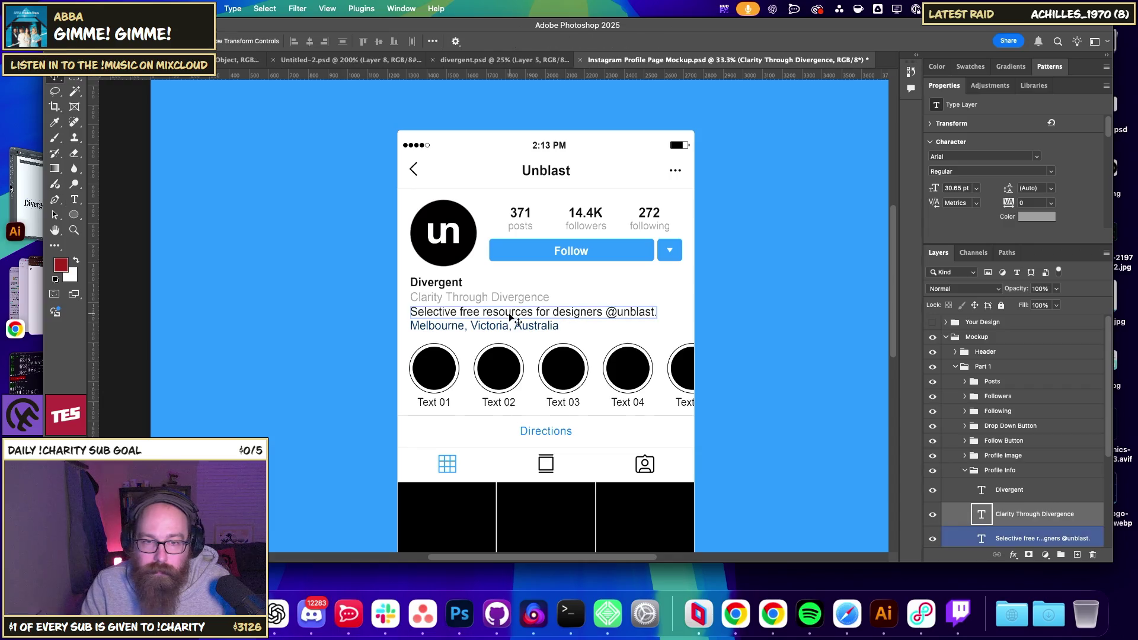
- Select the word Melbourne in the location line, leave it unchanged, and switch to another app
double_click(459, 330)
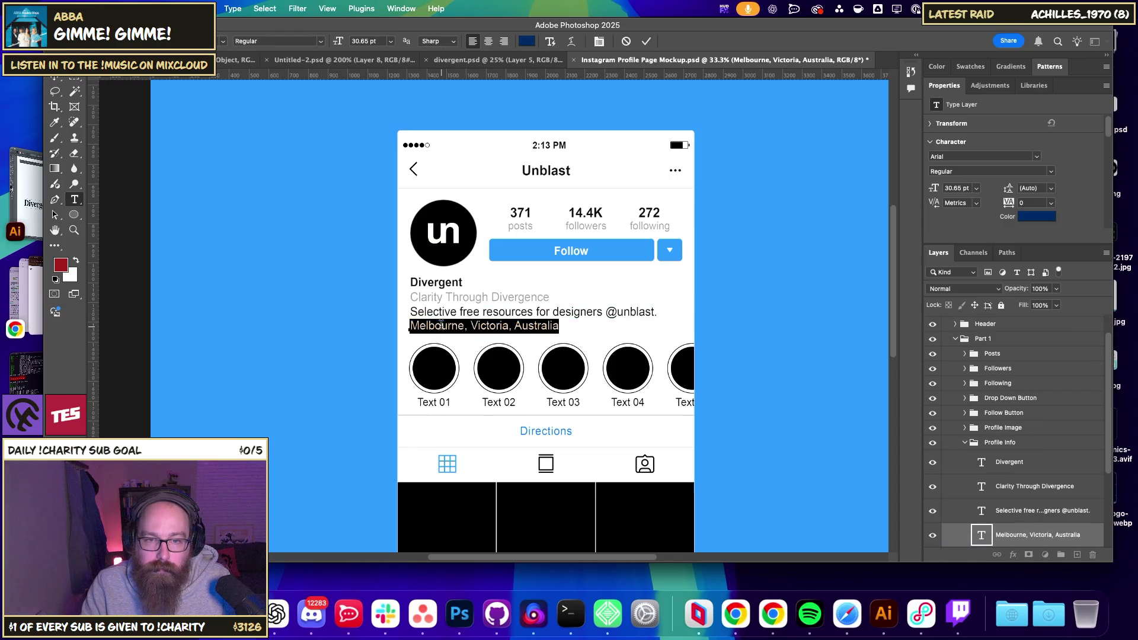
double_click(453, 326)
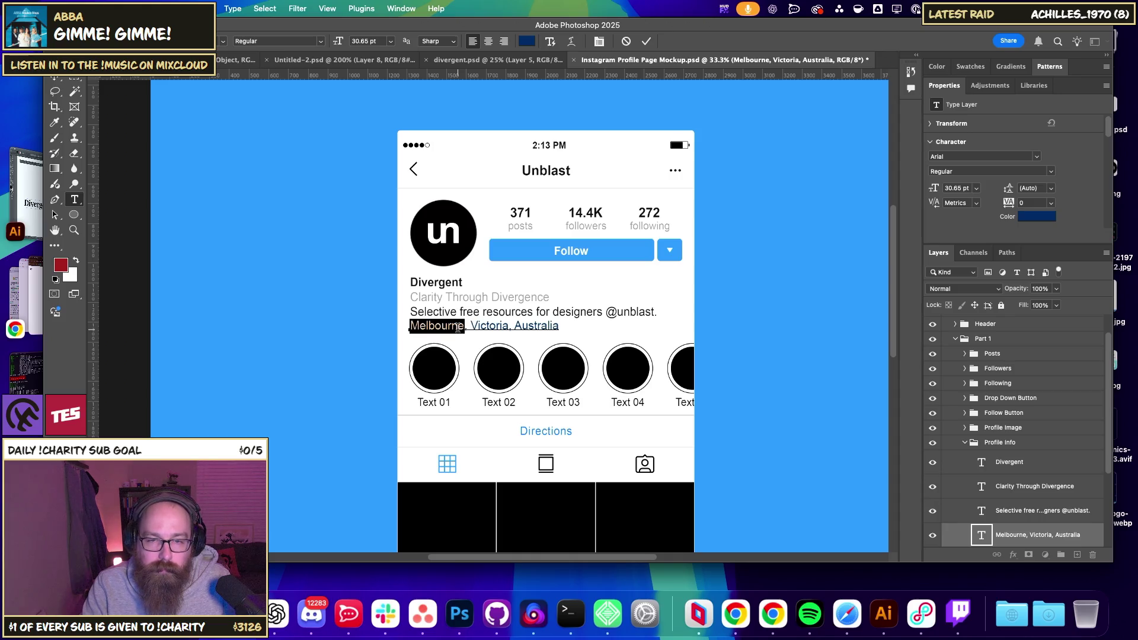
click(485, 326)
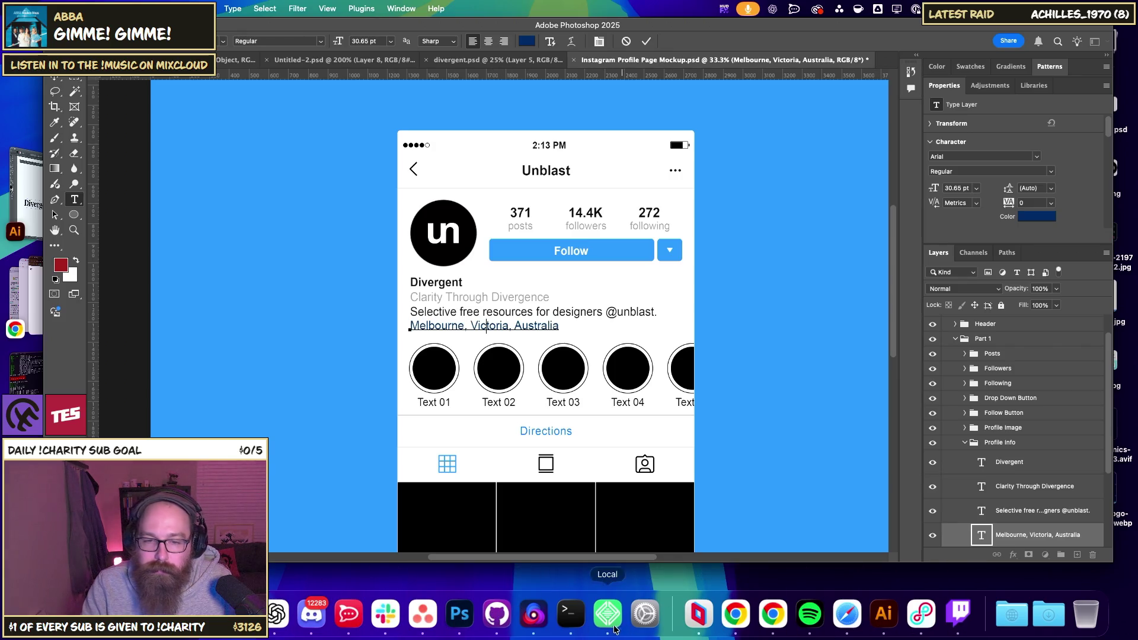
click(284, 618)
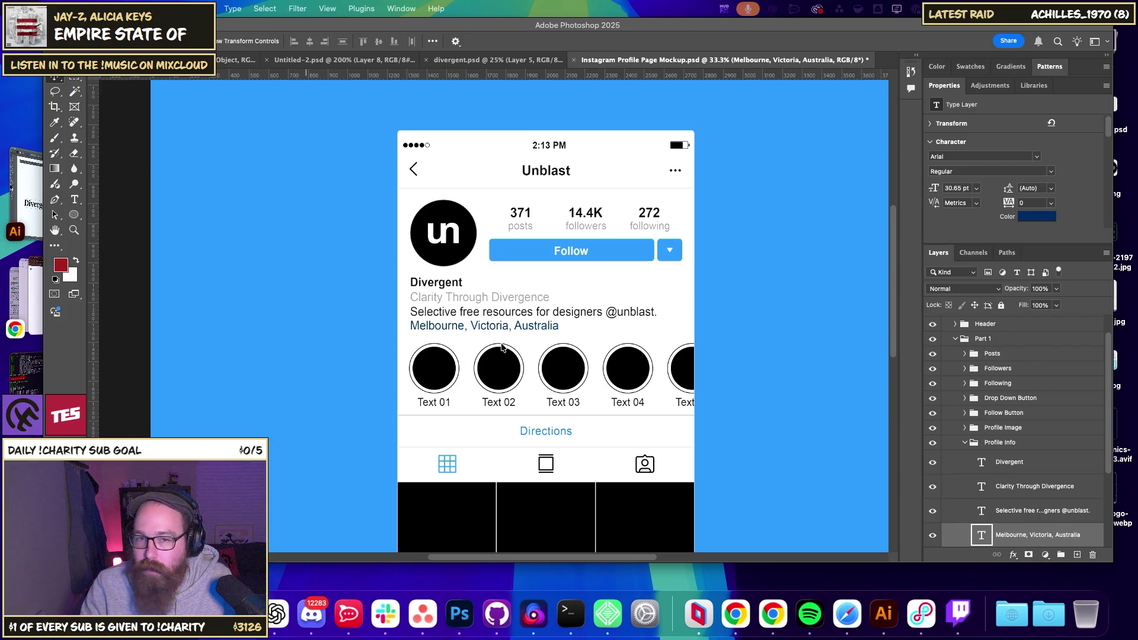
- Replace the Melbourne location line with 'In the work you don't see'
double_click(448, 327)
double_click(448, 325)
triple_click(448, 326)
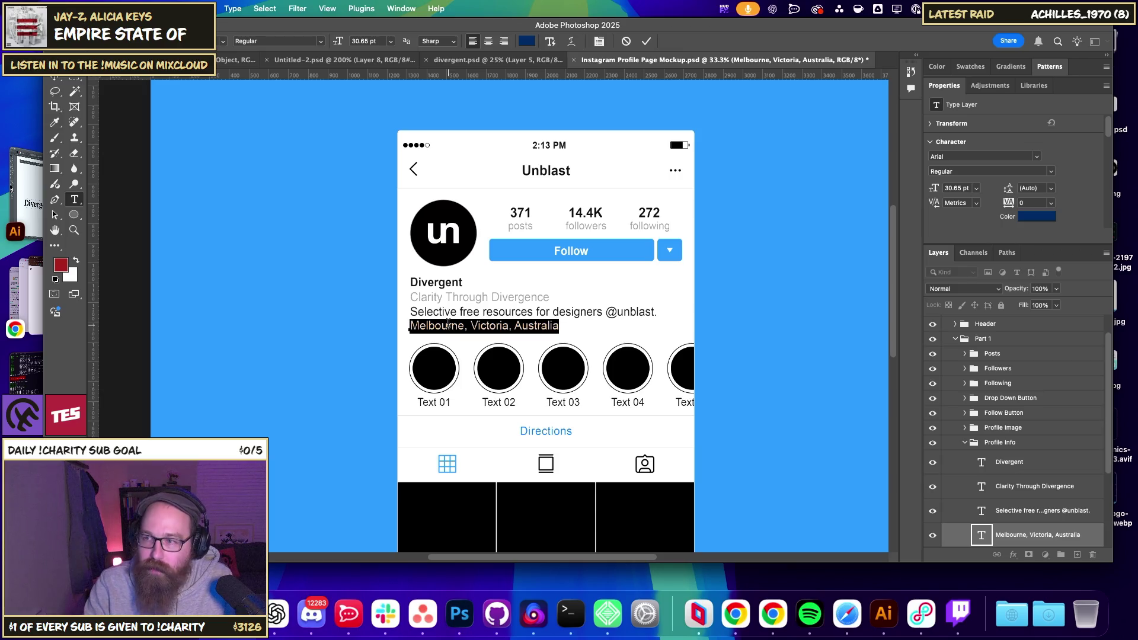
text(Inthe word)
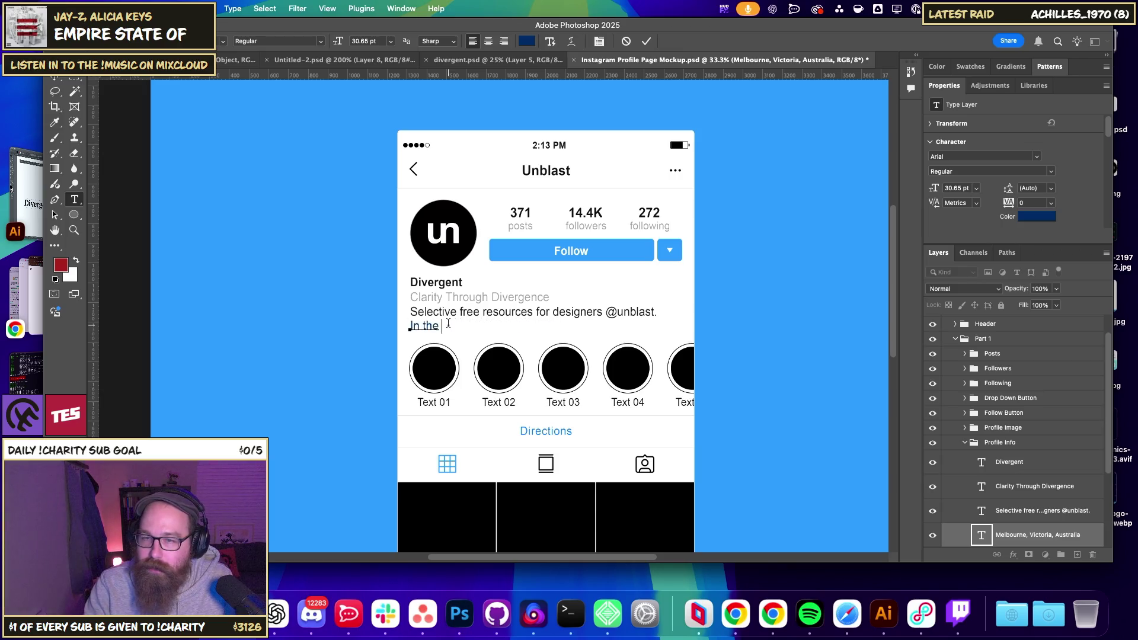
key(BackSpace)
text(k )
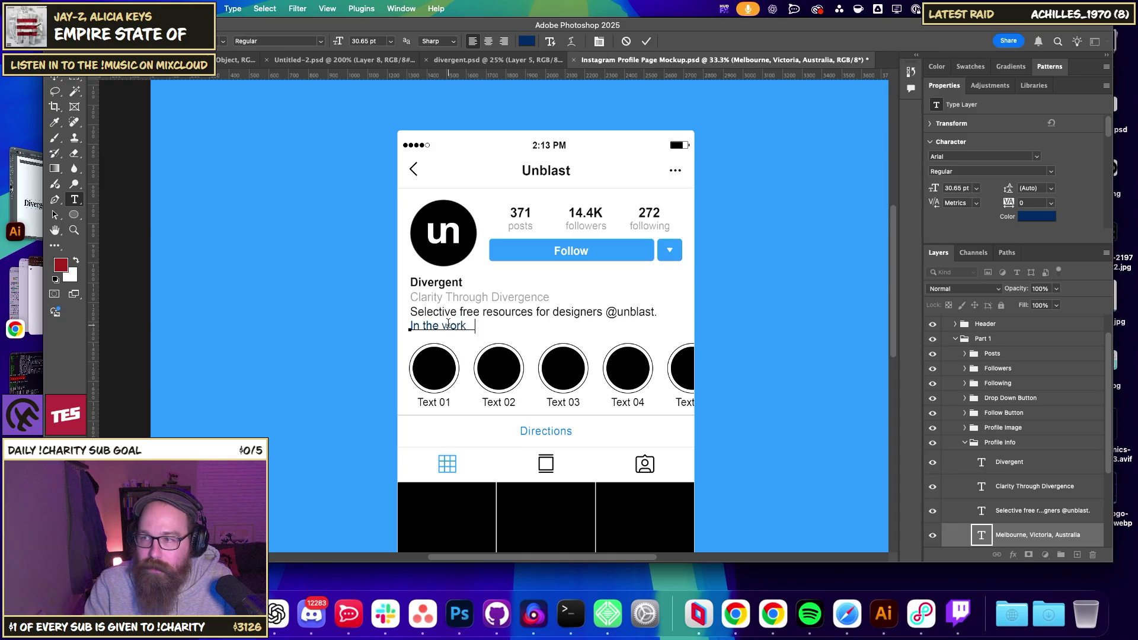
text(you don't see)
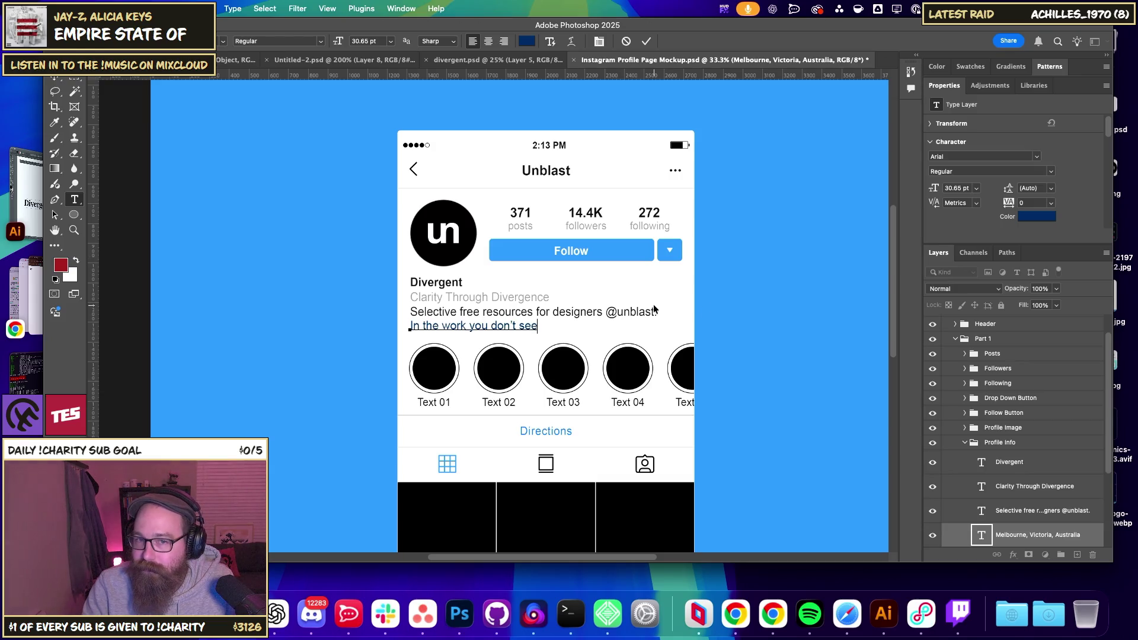
- Change that last bio line to 'Where clarity diverges' and commit it
triple_click(456, 327)
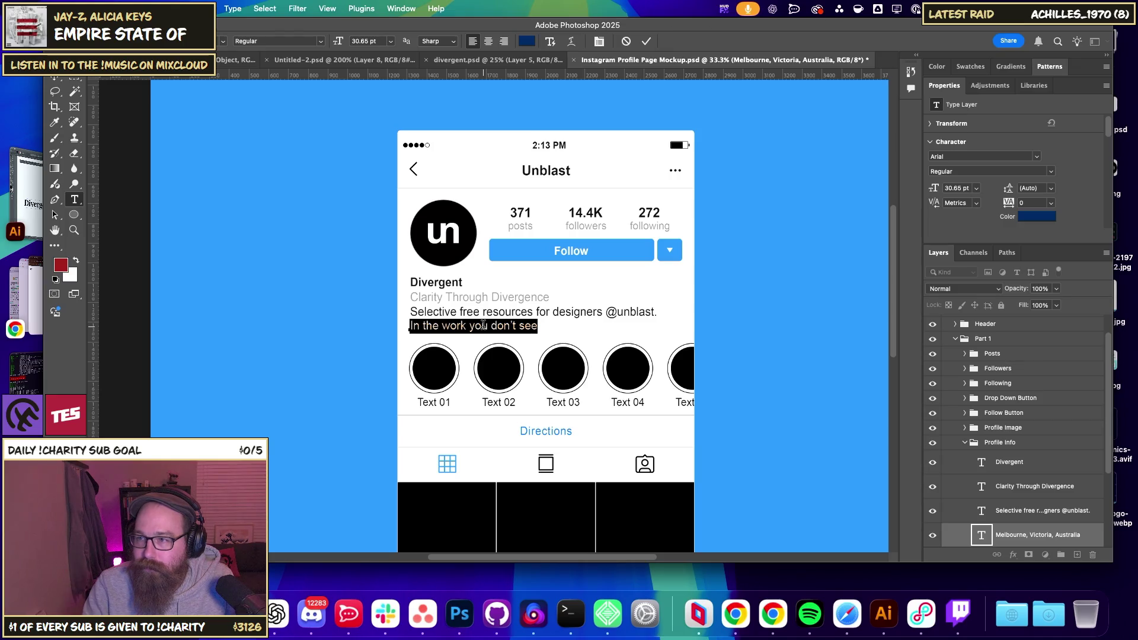
text(Where )
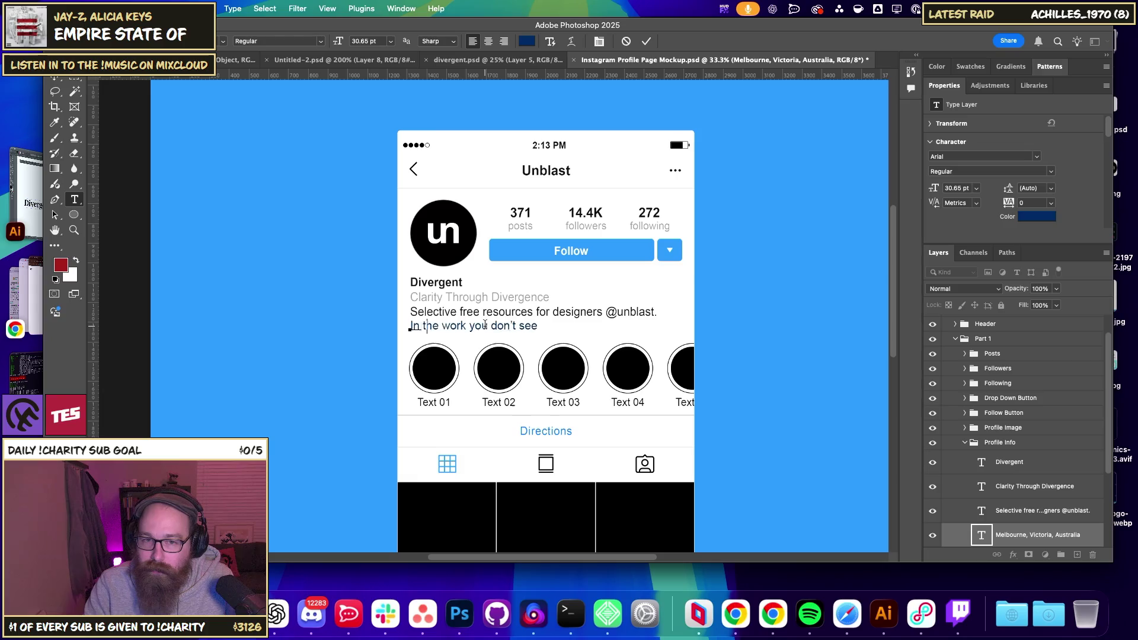
text(c)
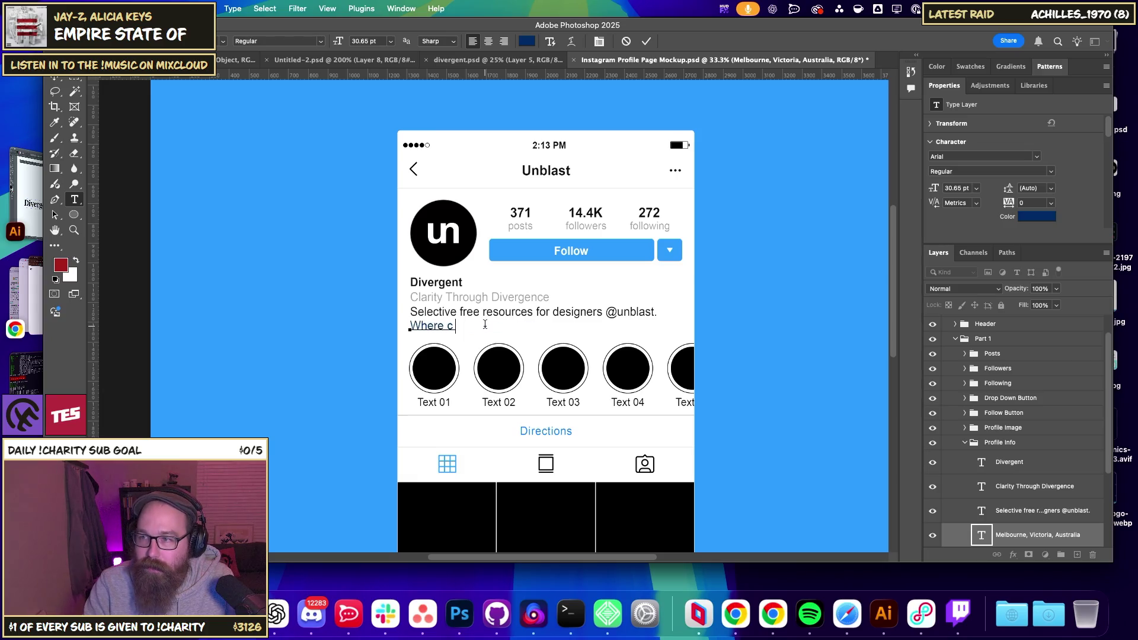
text(larity diverges)
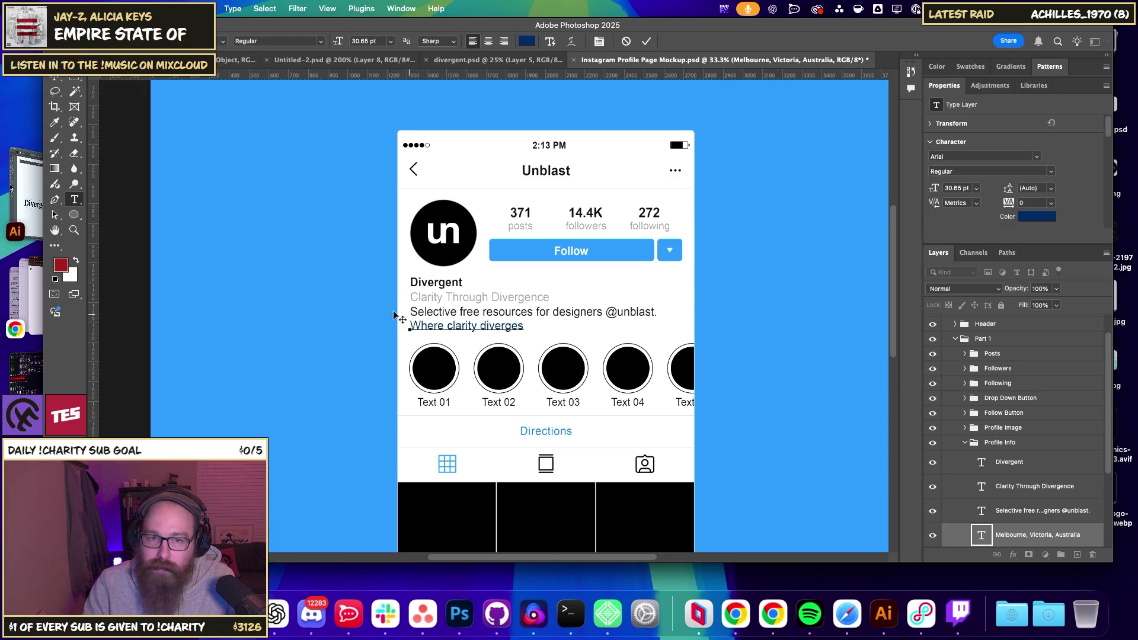
click(55, 79)
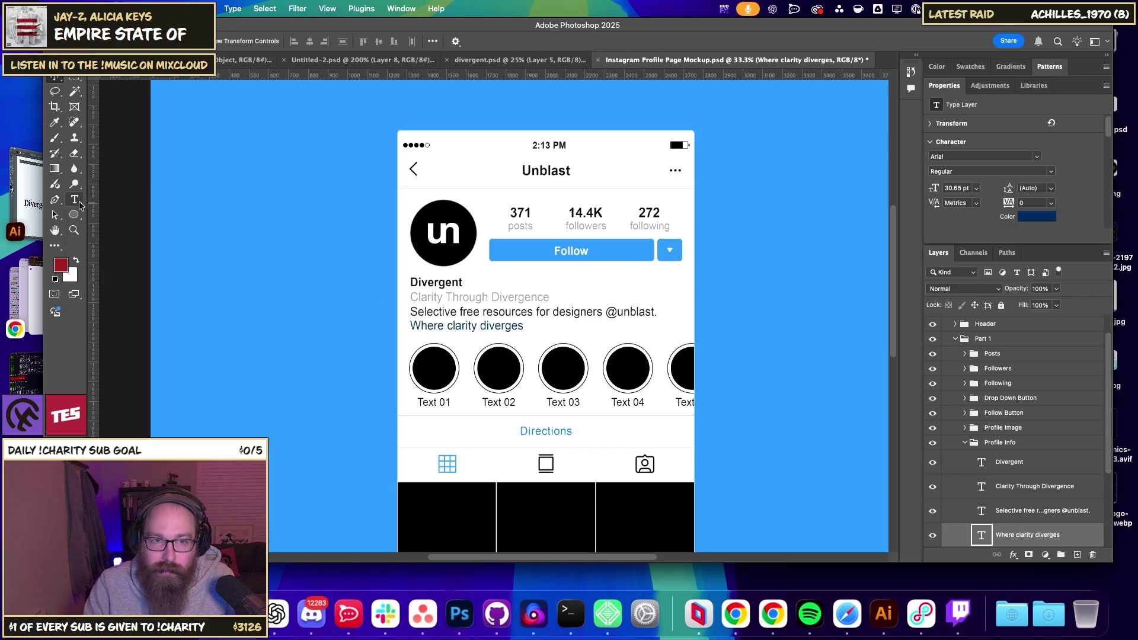
- Select the Clarity Through Divergence tagline, back out twice, then select it again for replacement
click(75, 199)
triple_click(398, 295)
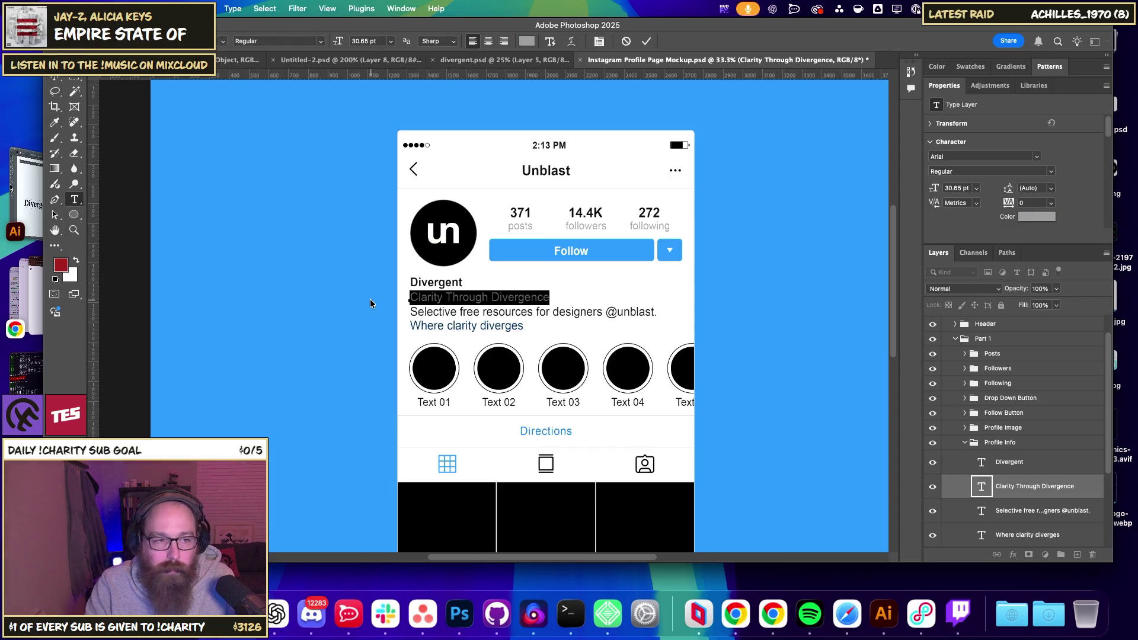
key(Escape)
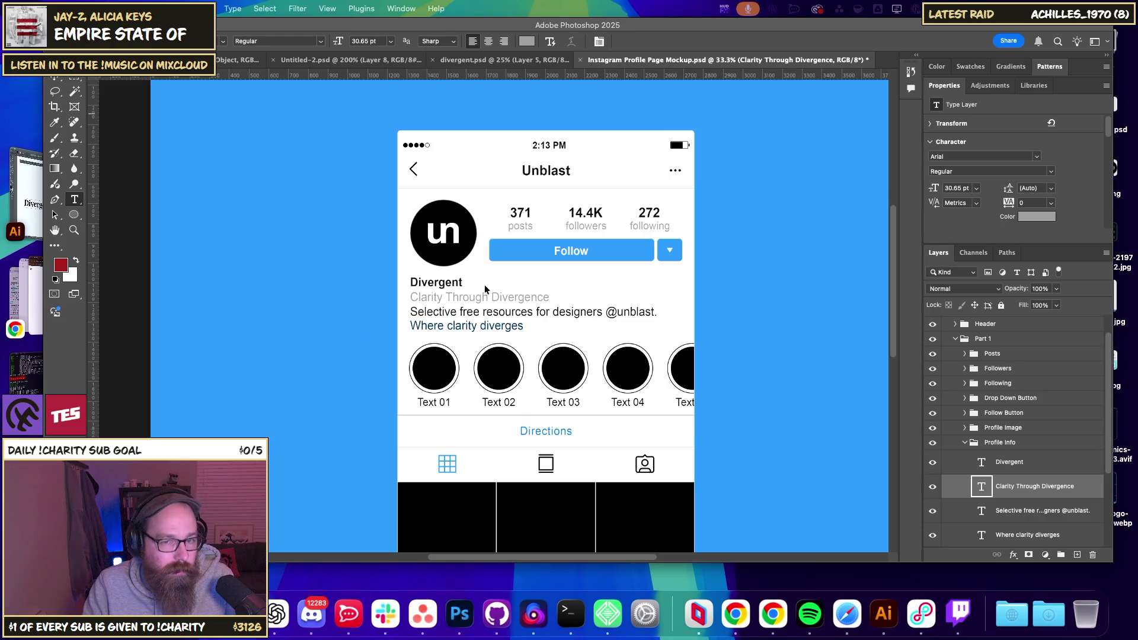
triple_click(467, 296)
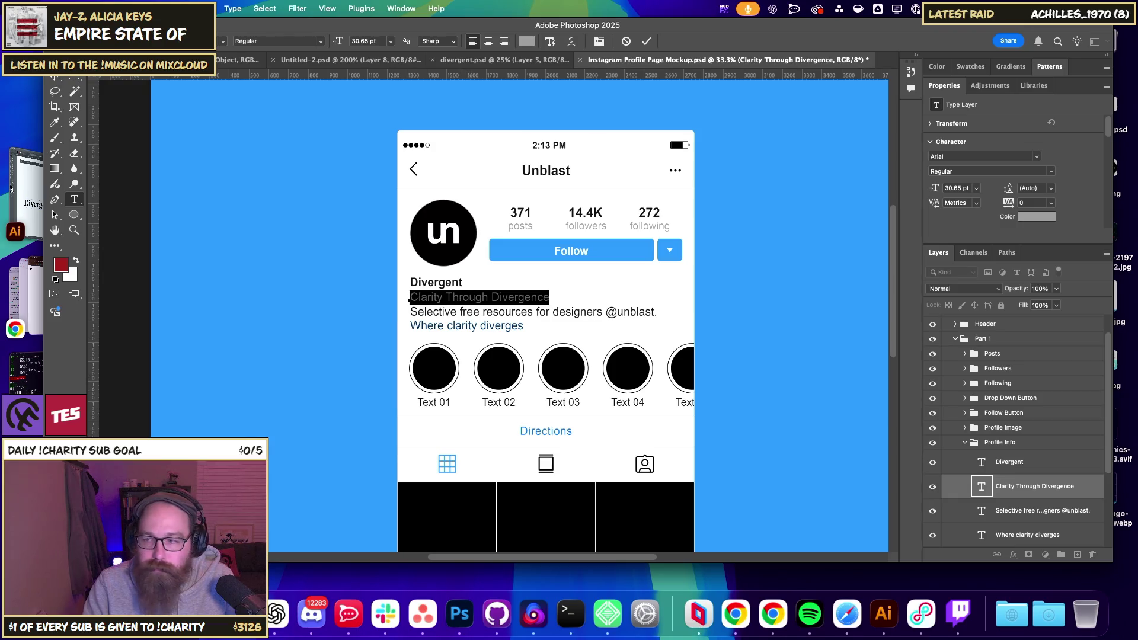
key(Escape)
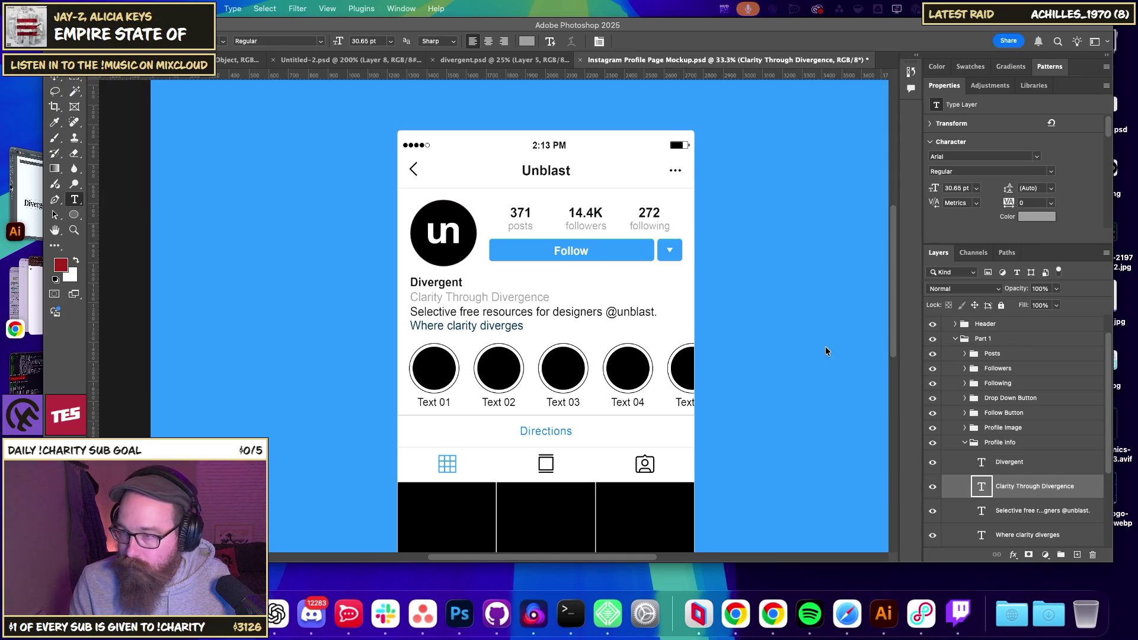
double_click(451, 297)
triple_click(451, 297)
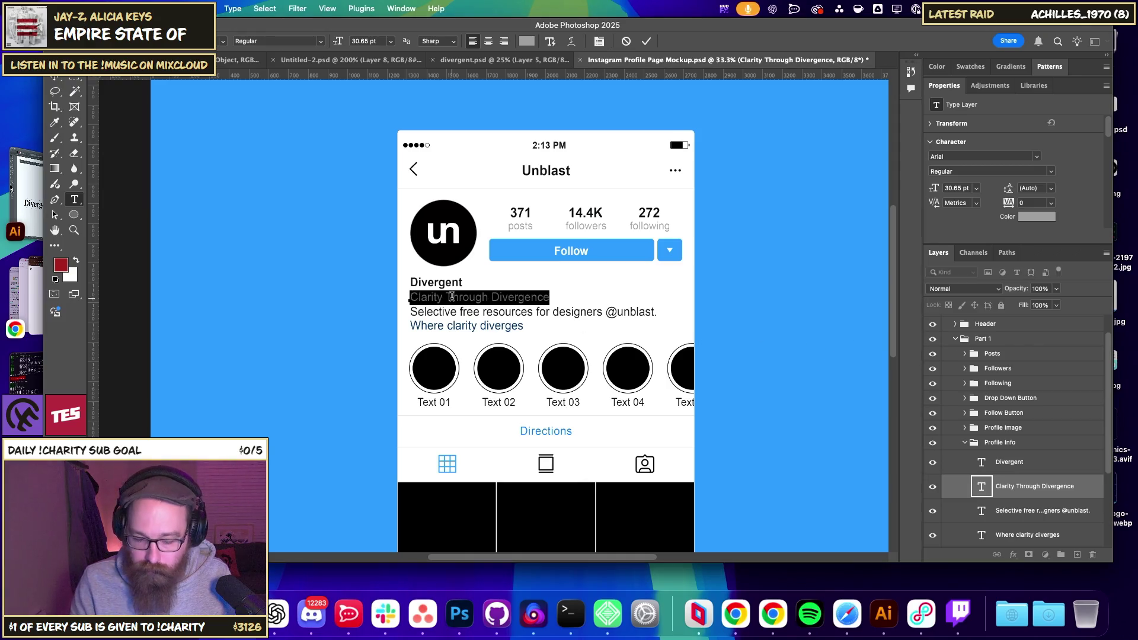
- Set the tagline to 'Marketing Digital Studio', then replace it with 'Strategy + Systems Studio'
text(Mark eting Digital Studio)
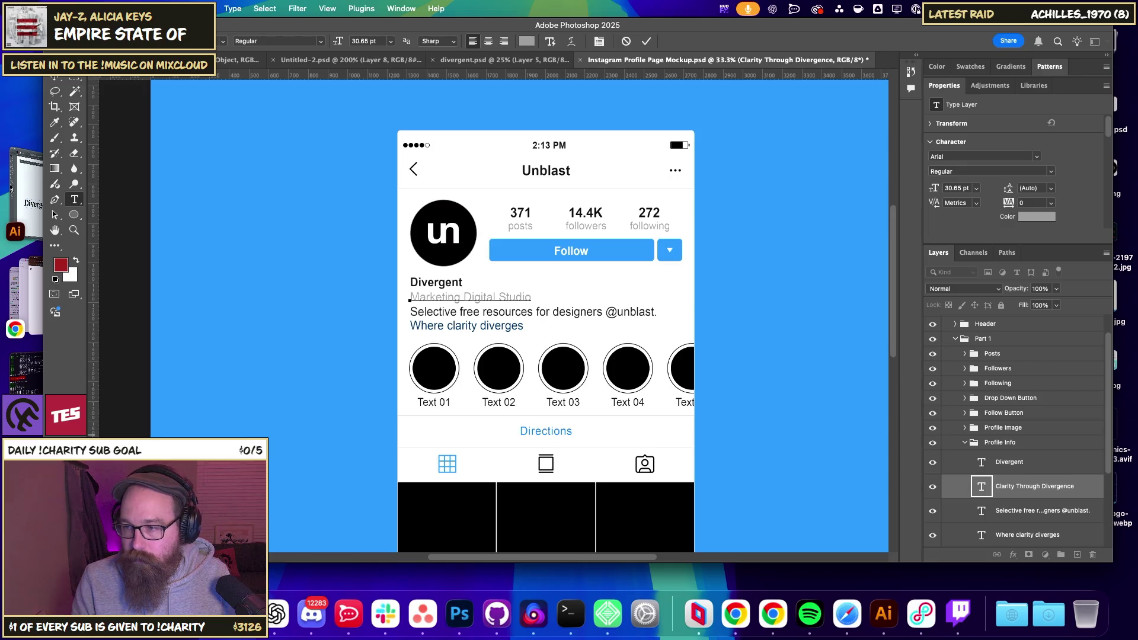
key(Escape)
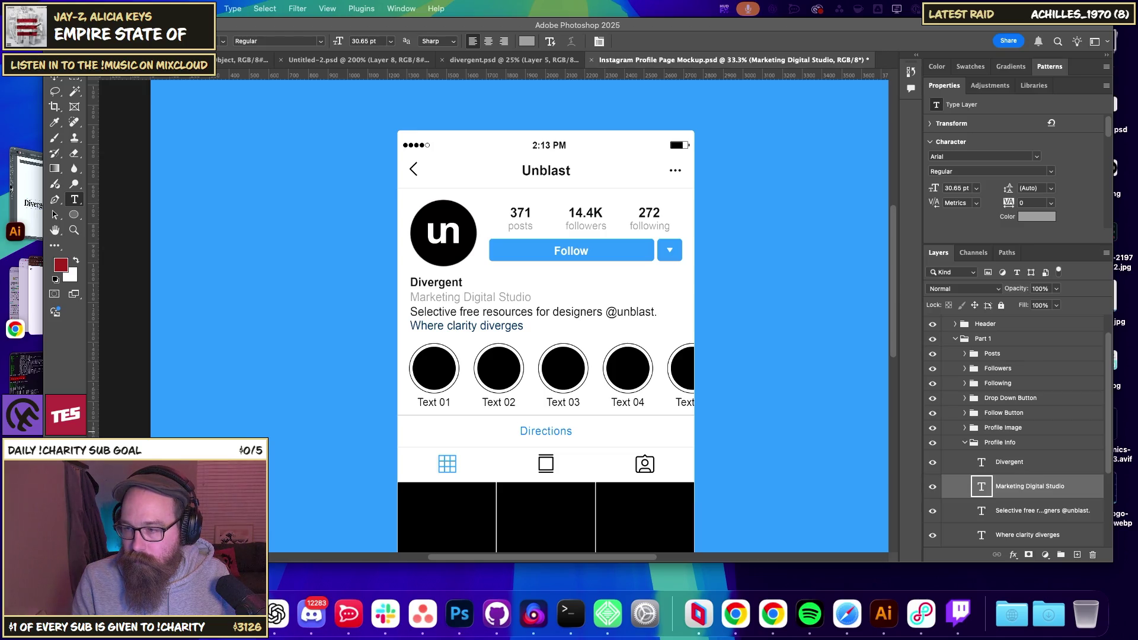
triple_click(476, 297)
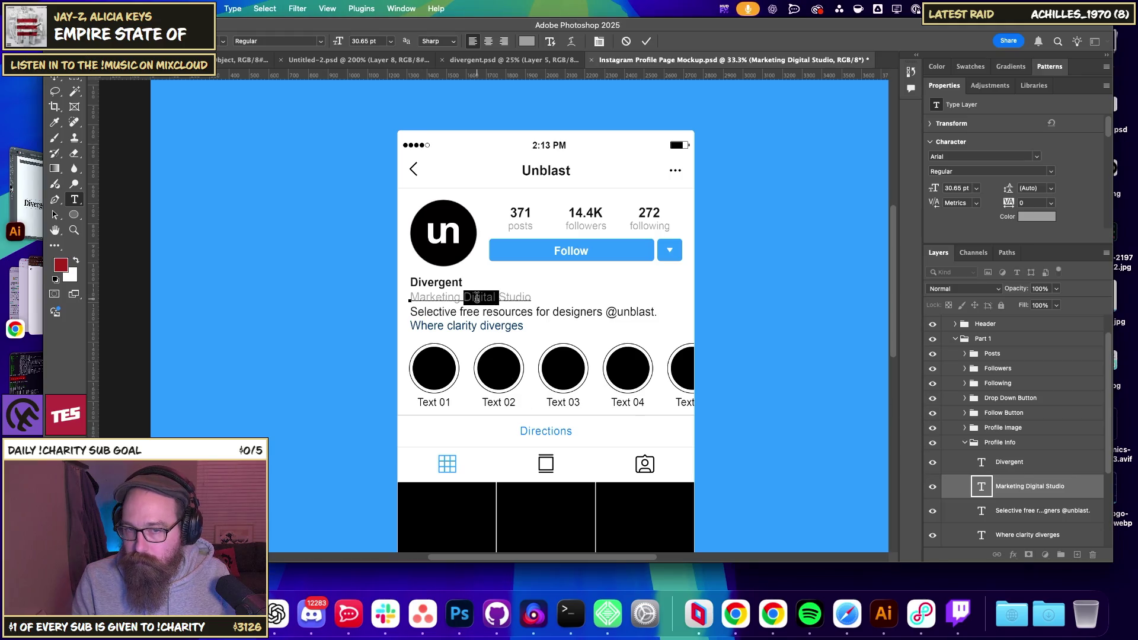
text(Strategy + Systems Studio)
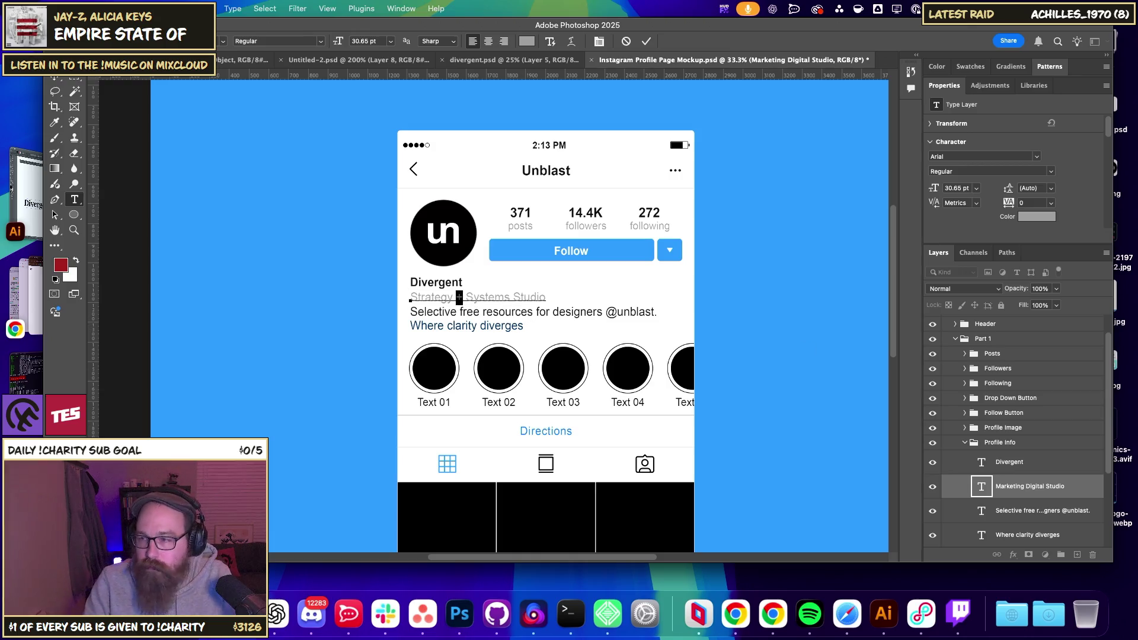
key(Escape)
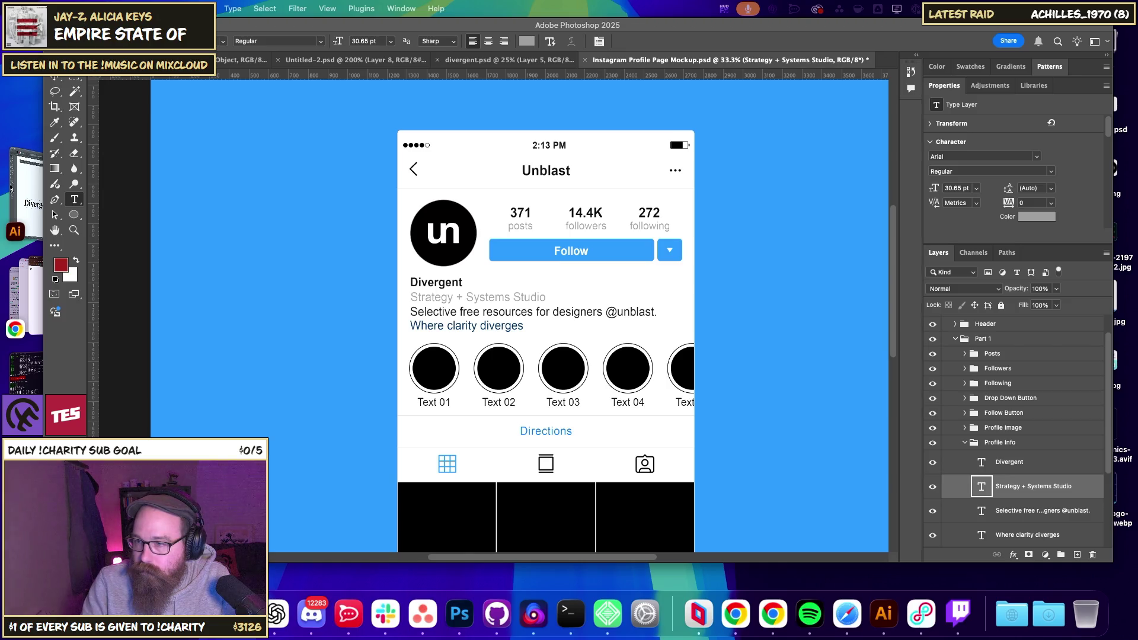
- Paste 'Brand, web, and SEO systems that perform.' as the bio and hide the blue Wall layer
triple_click(491, 310)
text(Brand, web, and SEO systems that perform.)
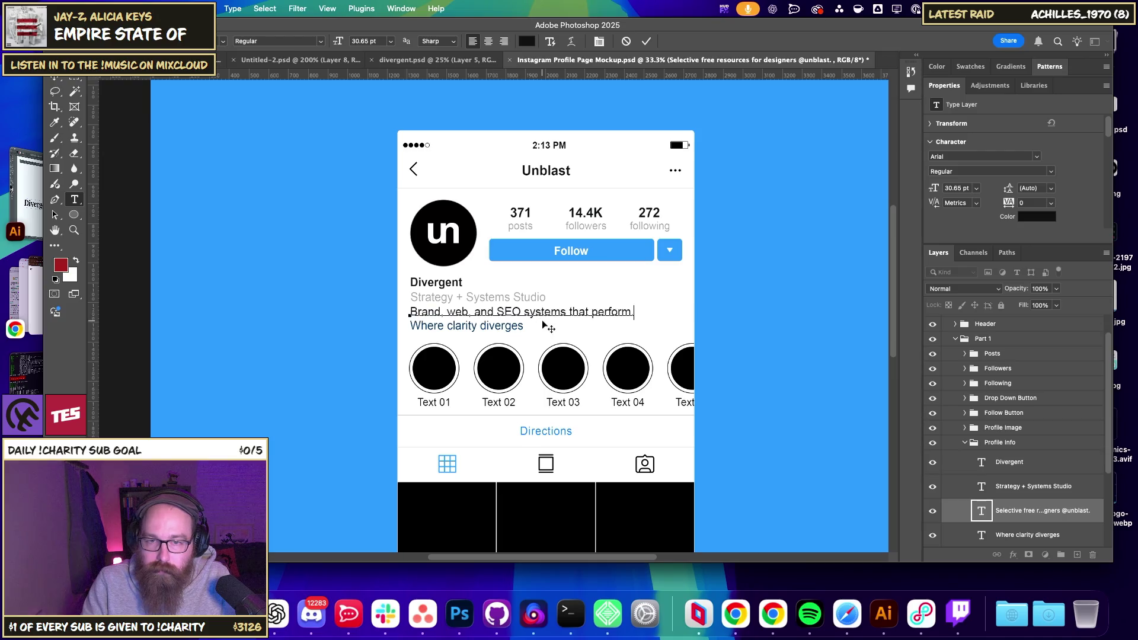
click(55, 77)
click(157, 134)
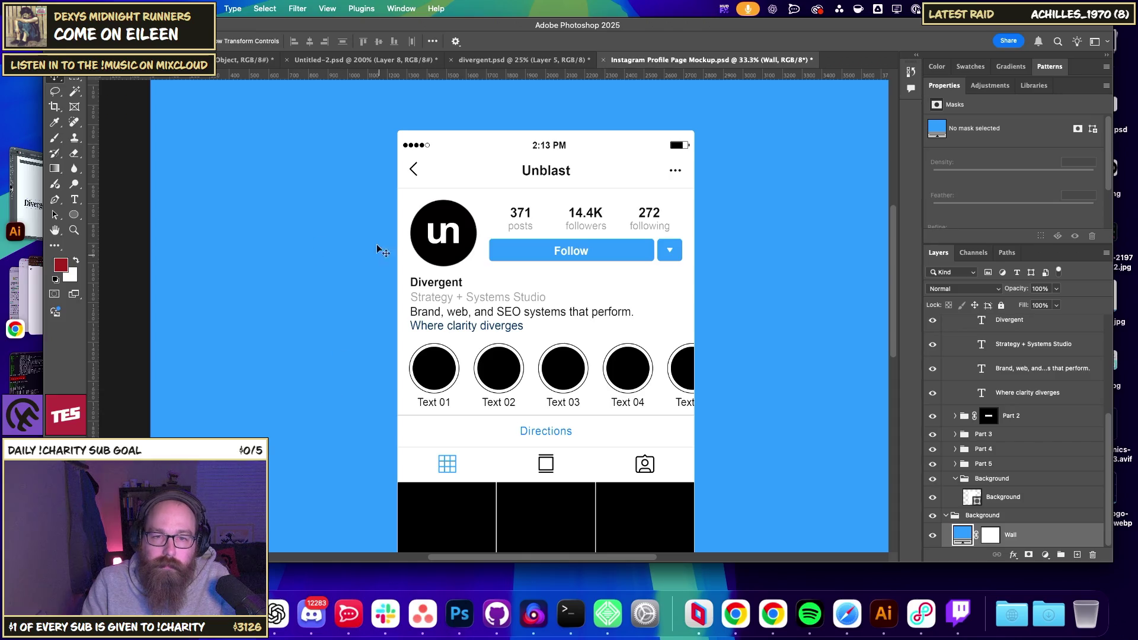
click(932, 534)
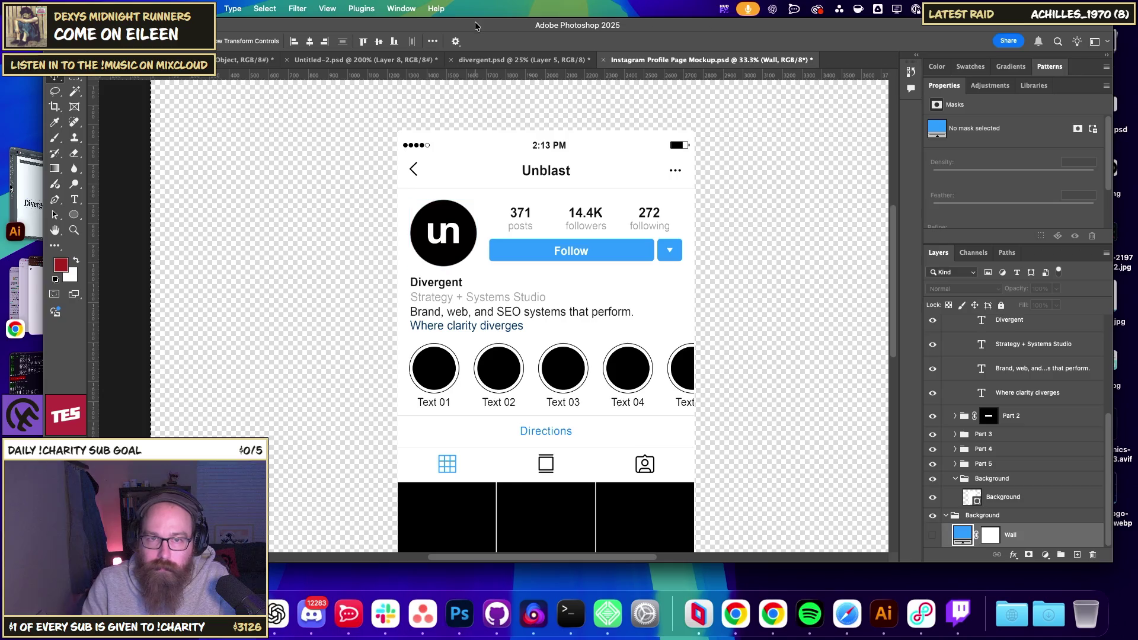
- In Untitled-2, move the pasted profile mockup down into Artboard 5
click(475, 60)
click(355, 60)
click(249, 60)
click(327, 60)
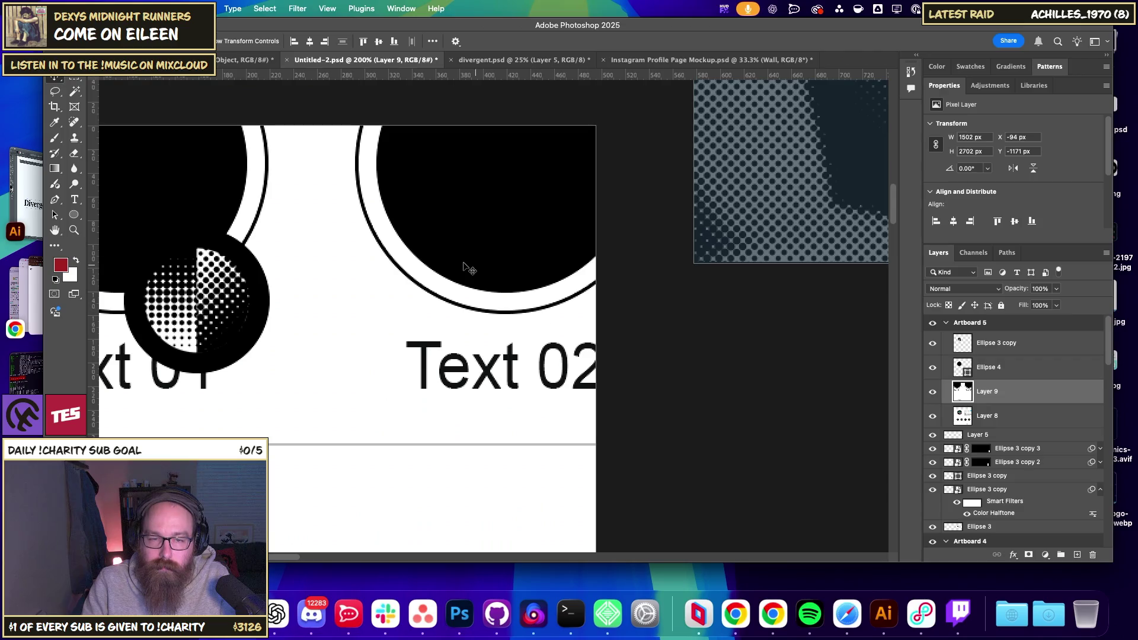
key(super+minus)
key(super+minus)
key(super+minus)
drag(467, 314, 528, 454)
- Free Transform the mockup (Layer 9) so it fits inside Artboard 5
key(super+t)
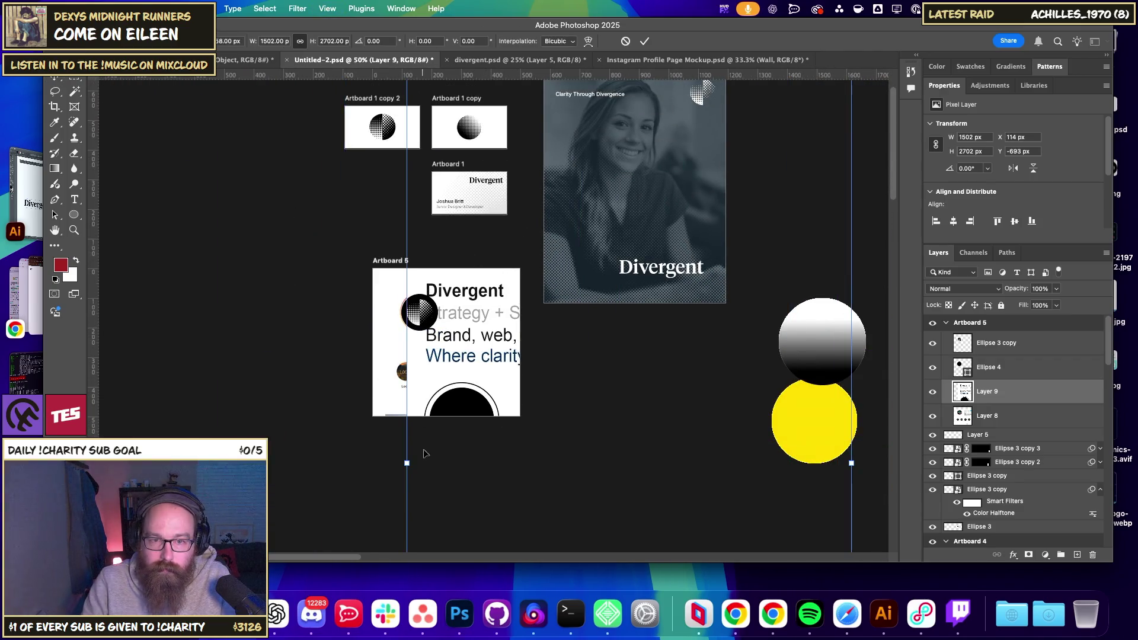
mouse_move(407, 464)
mouse_down()
mouse_move(474, 459)
mouse_move(436, 453)
mouse_move(749, 460)
mouse_move(770, 412)
mouse_up()
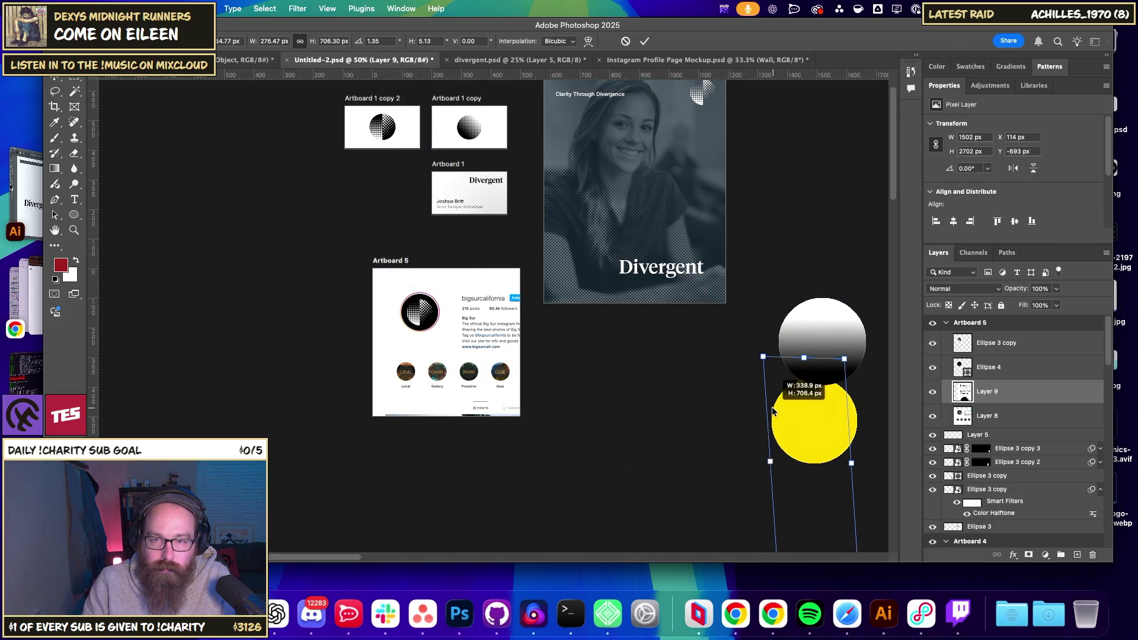
key(super+z)
mouse_move(408, 464)
mouse_down()
mouse_move(745, 462)
mouse_move(498, 433)
mouse_move(404, 384)
mouse_up()
drag(483, 464, 536, 526)
drag(520, 401, 520, 403)
mouse_move(372, 400)
mouse_down()
mouse_move(415, 400)
mouse_move(372, 400)
mouse_up()
key(Return)
- At 100% zoom, move the mockup up 78 px and fine-tune it with arrow-key nudges
key(super+1)
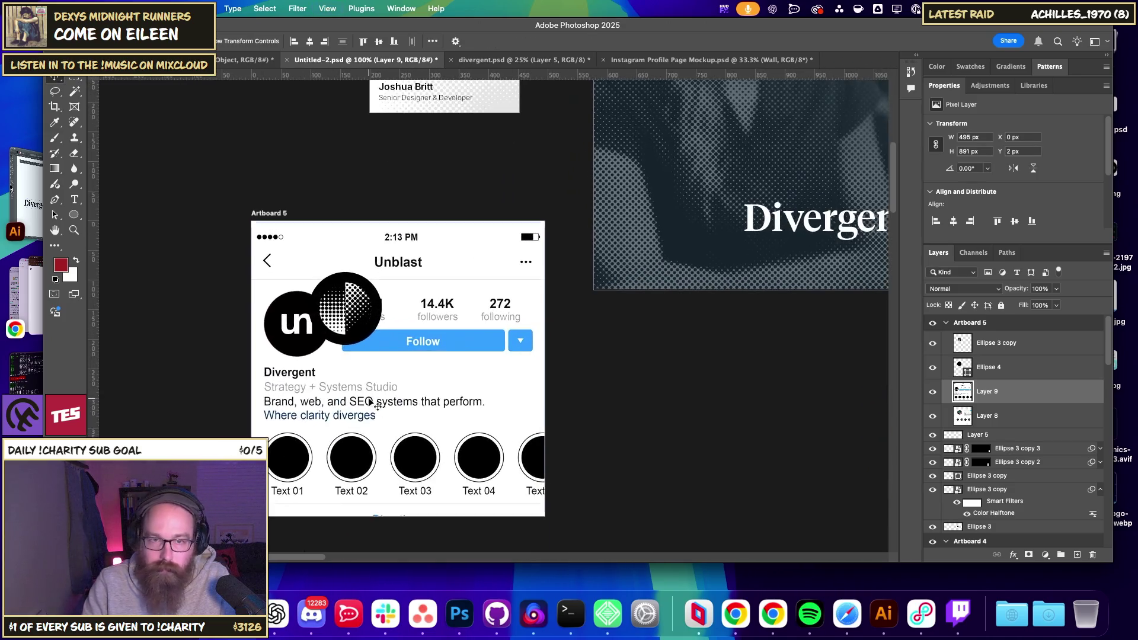
drag(423, 431, 424, 385)
key(Up)
key(Up)
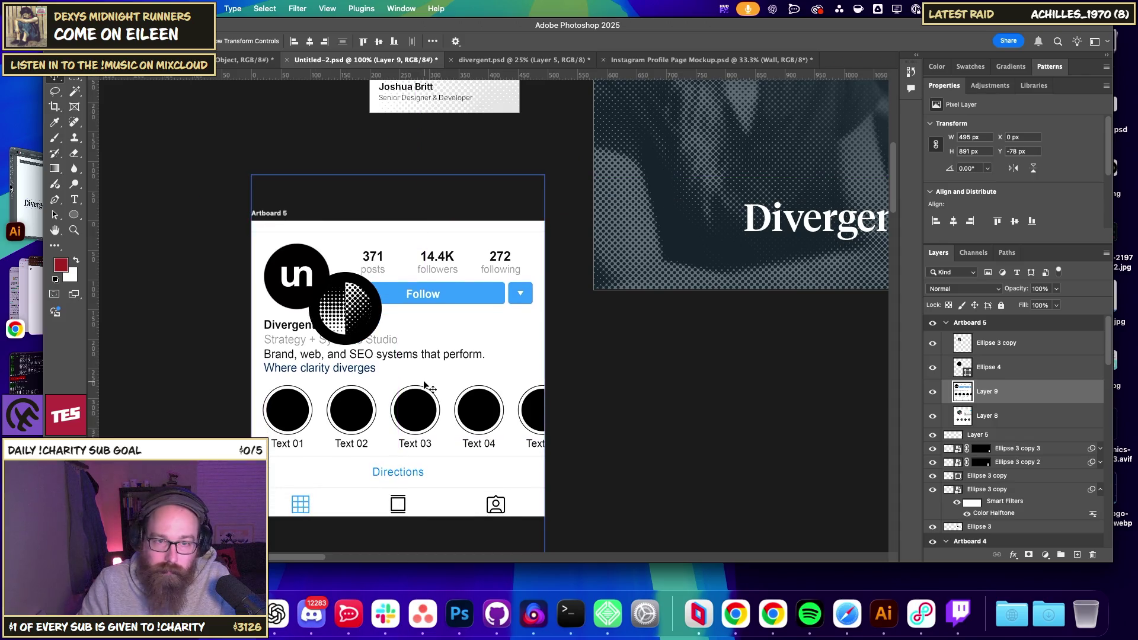
key(shift+Down)
key(shift+Up)
key(shift+Up)
key(shift+Down)
key(shift+Up)
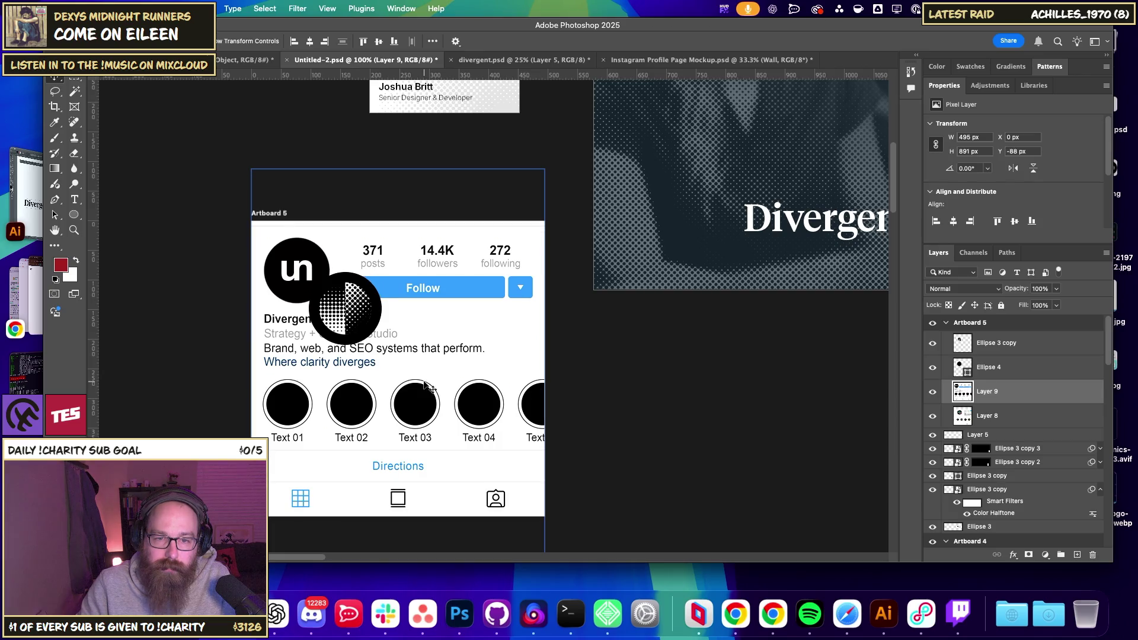
key(Down)
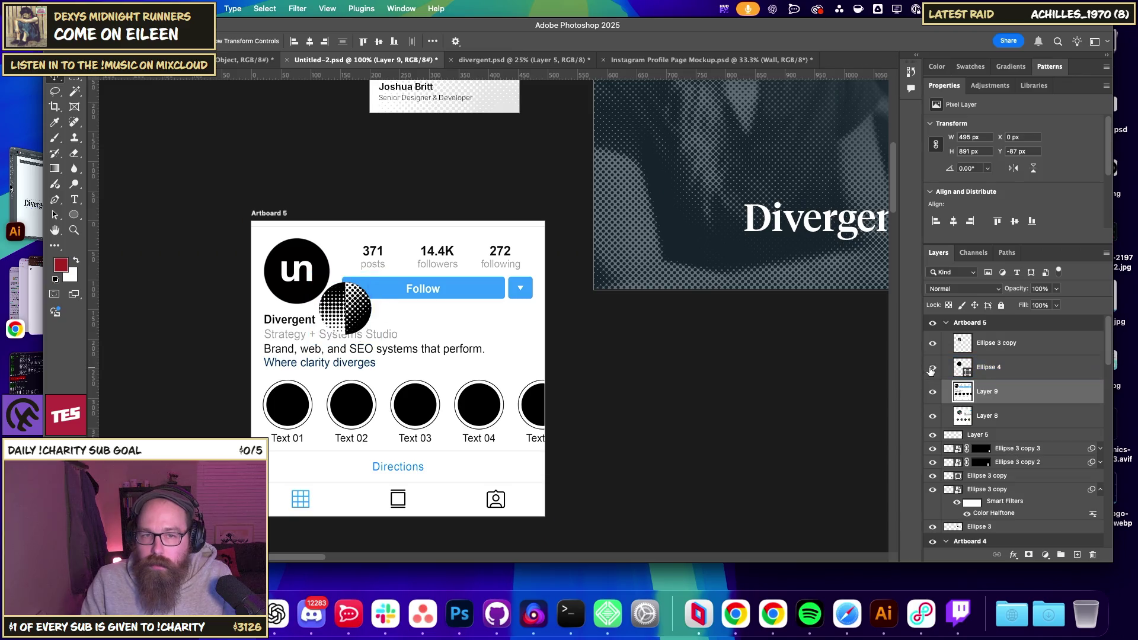
click(994, 368)
- Link the Ellipse 3 copy and Ellipse 4 halftone layers instead of merging them
shift+click(990, 352)
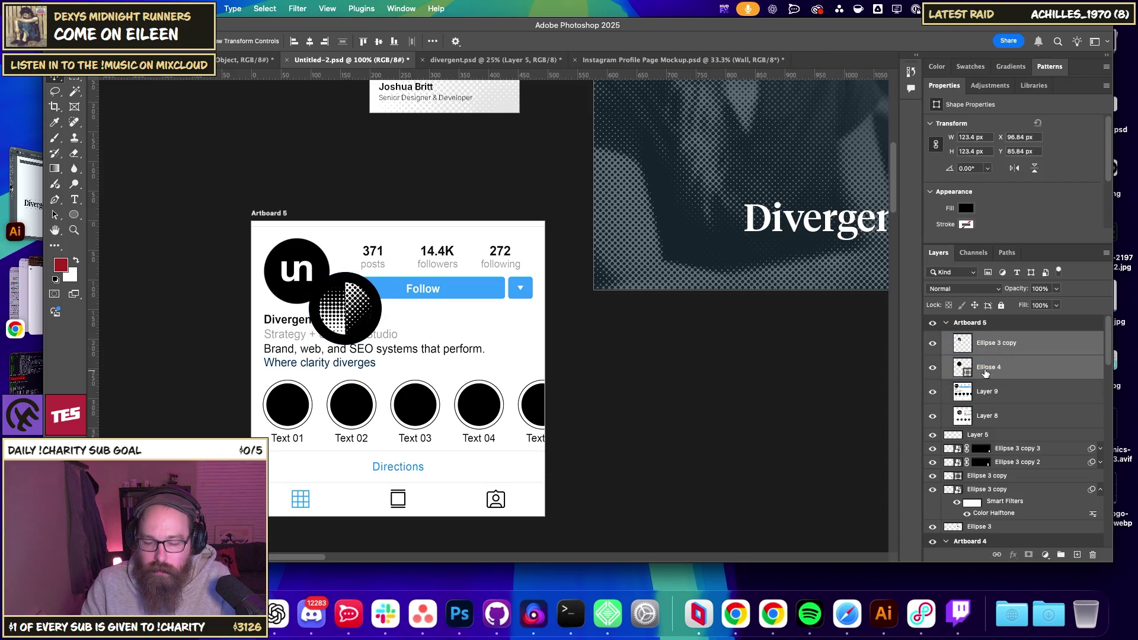
key(super+e)
key(super+z)
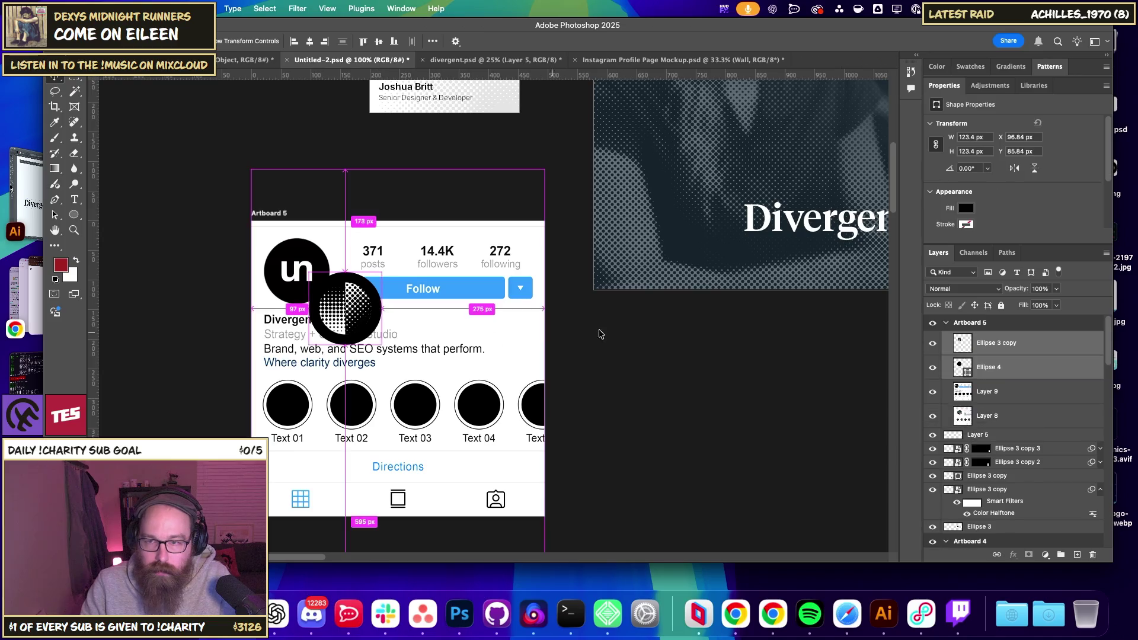
click(996, 554)
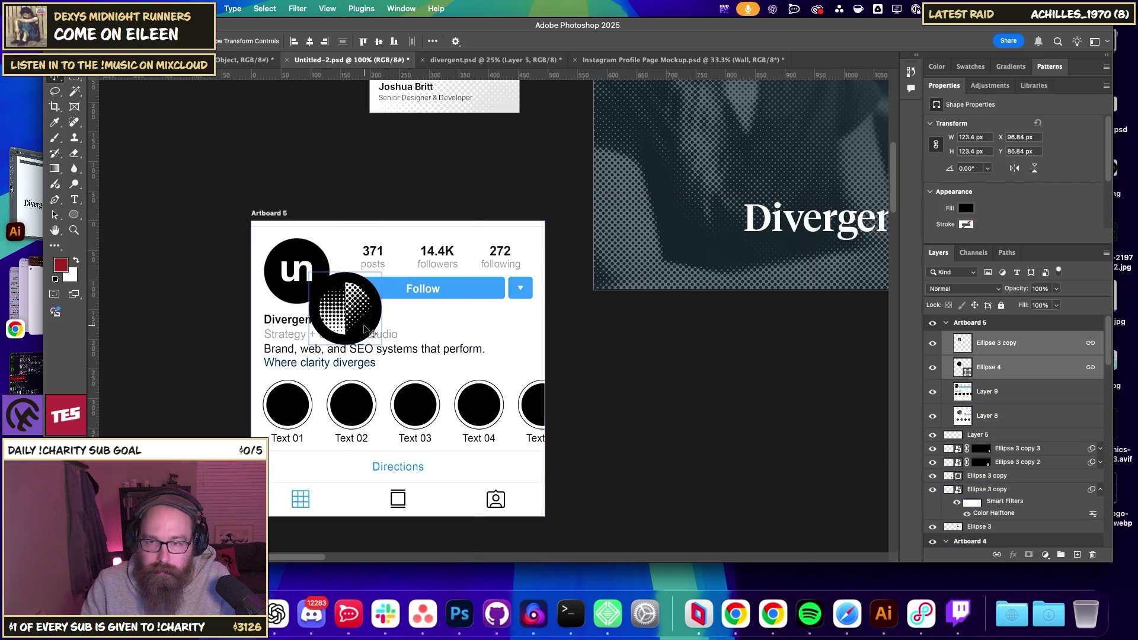
- Move the linked halftone circle onto the profile logo
drag(366, 330, 341, 303)
key(super+plus)
key(super+plus)
drag(266, 286, 624, 368)
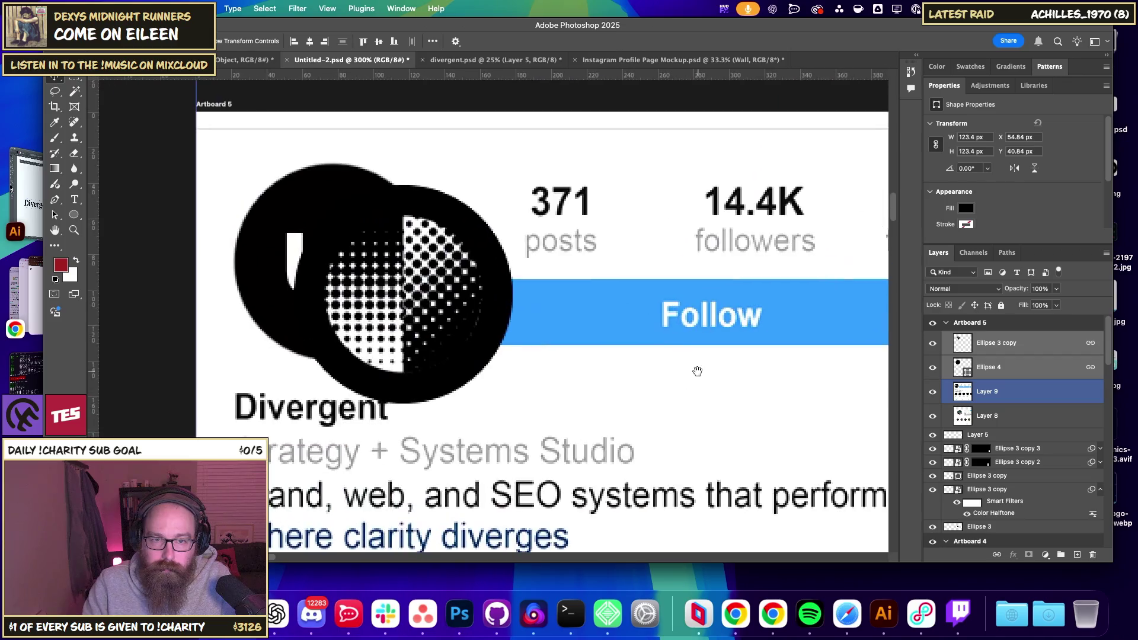
drag(482, 341, 424, 334)
- Set the halftone circle to 43% opacity, scale it to about 111 px, and nudge it down 1 px
key(super+t)
click(1038, 288)
text(43)
key(Return)
drag(300, 322, 298, 311)
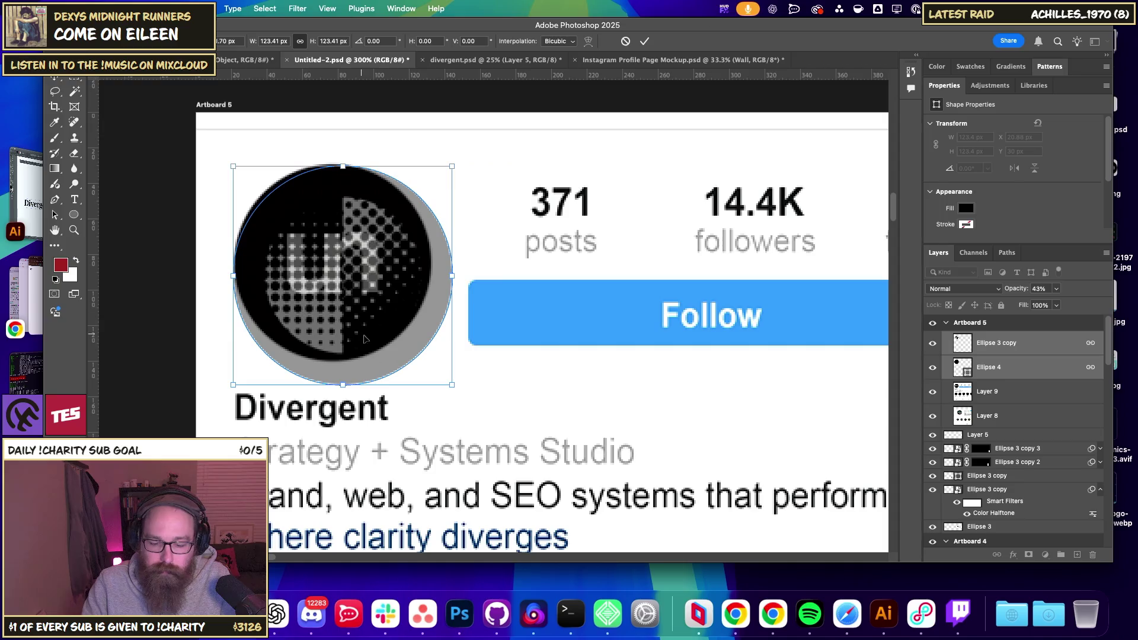
drag(452, 387, 430, 362)
drag(232, 167, 232, 165)
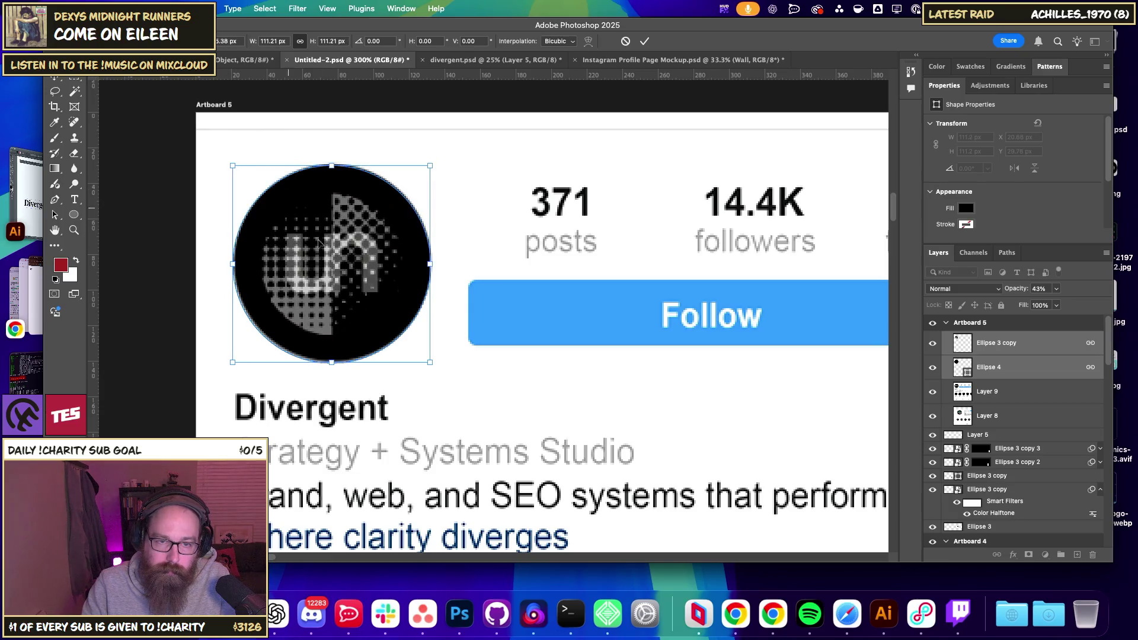
key(Return)
key(Down)
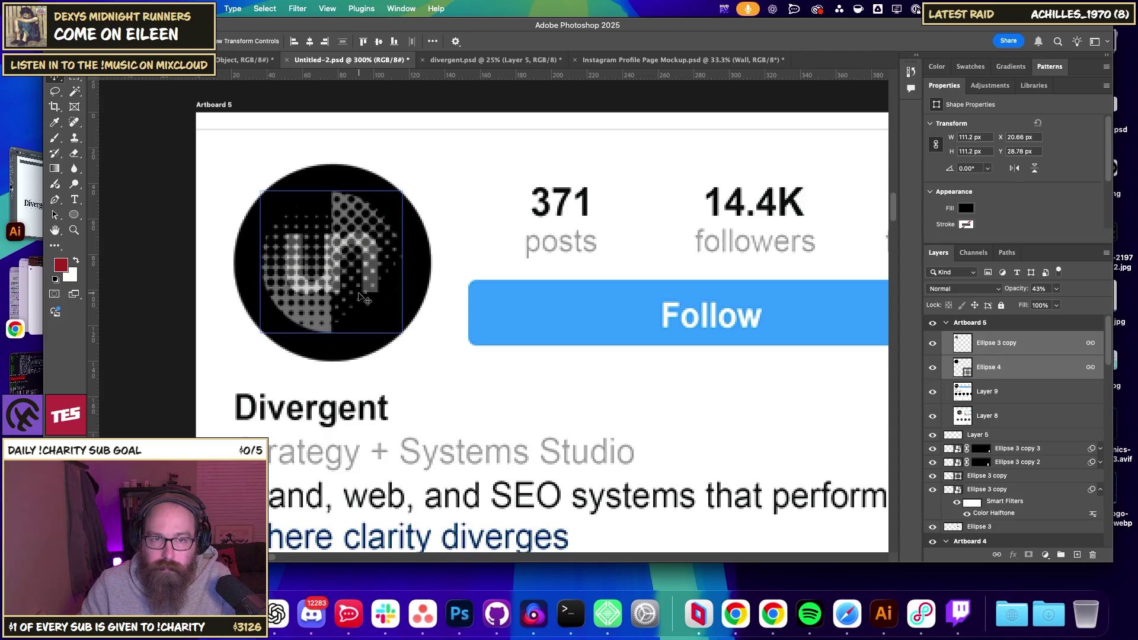
key(super+minus)
key(super+minus)
key(super+minus)
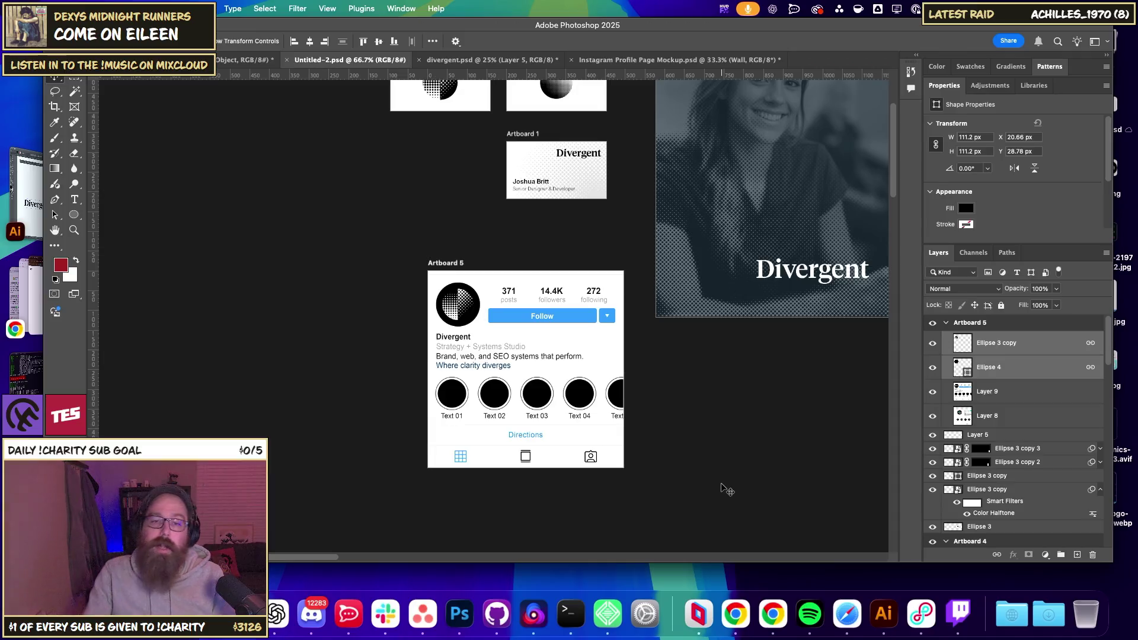
- Rearrange Artboard 5, Artboard 1, Artboard 1 copy and Artboard 1 copy 2 into a column beside the poster
mouse_move(711, 384)
mouse_down()
mouse_move(614, 436)
mouse_move(548, 436)
mouse_move(544, 447)
mouse_up()
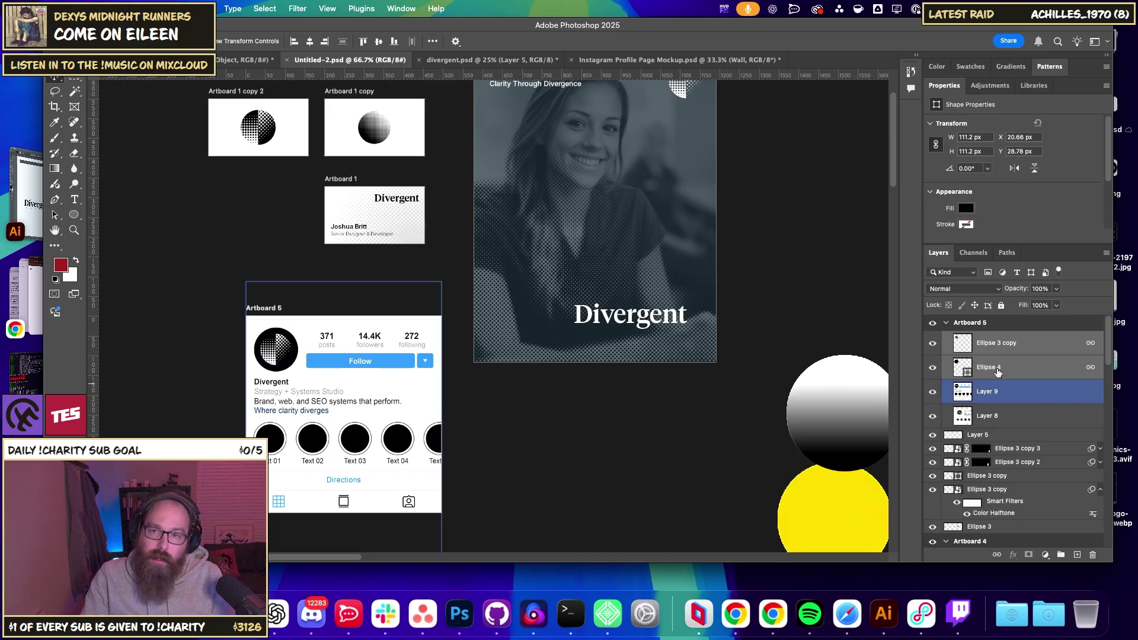
click(995, 391)
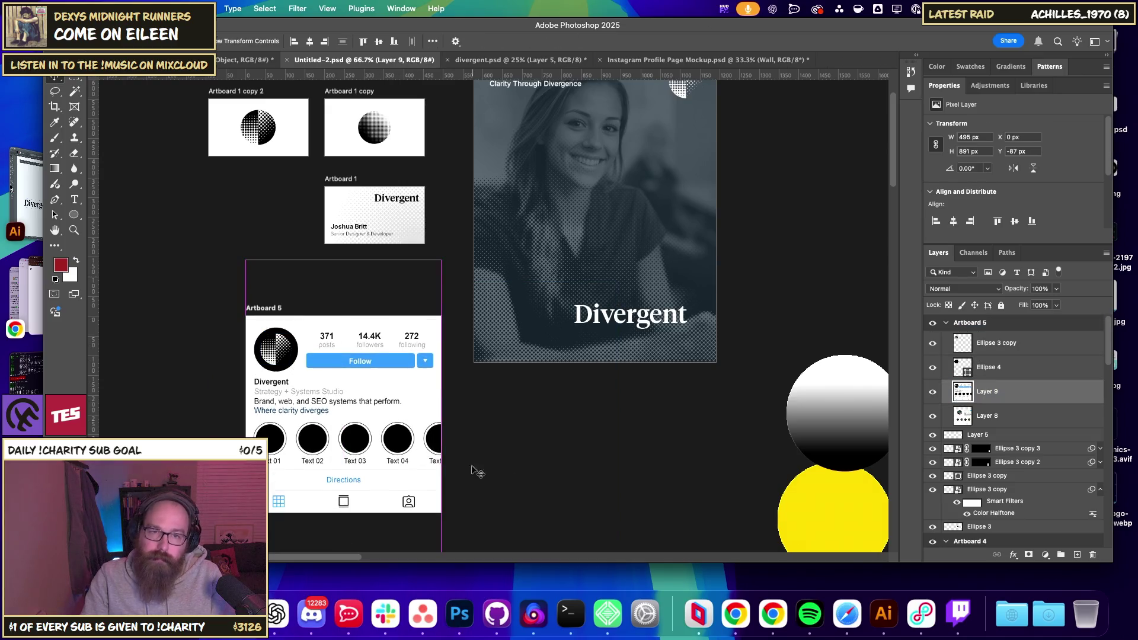
drag(264, 310, 266, 273)
drag(335, 179, 352, 183)
drag(420, 157, 424, 257)
drag(352, 196, 371, 206)
drag(237, 195, 250, 199)
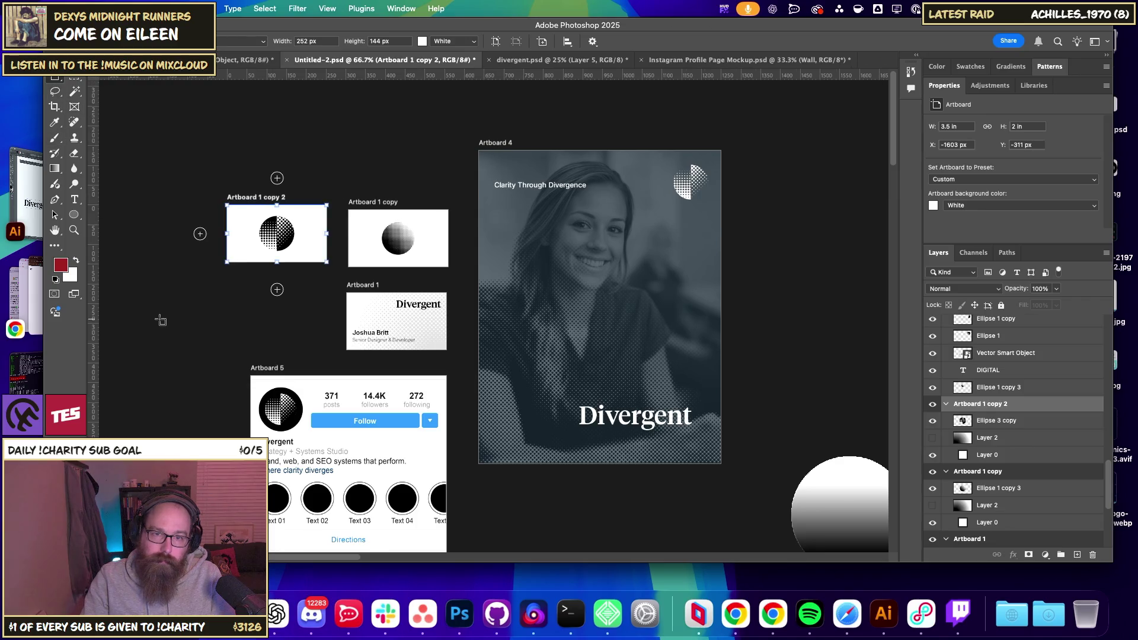
click(63, 79)
mouse_move(501, 356)
mouse_down()
mouse_move(381, 287)
mouse_move(452, 298)
mouse_up()
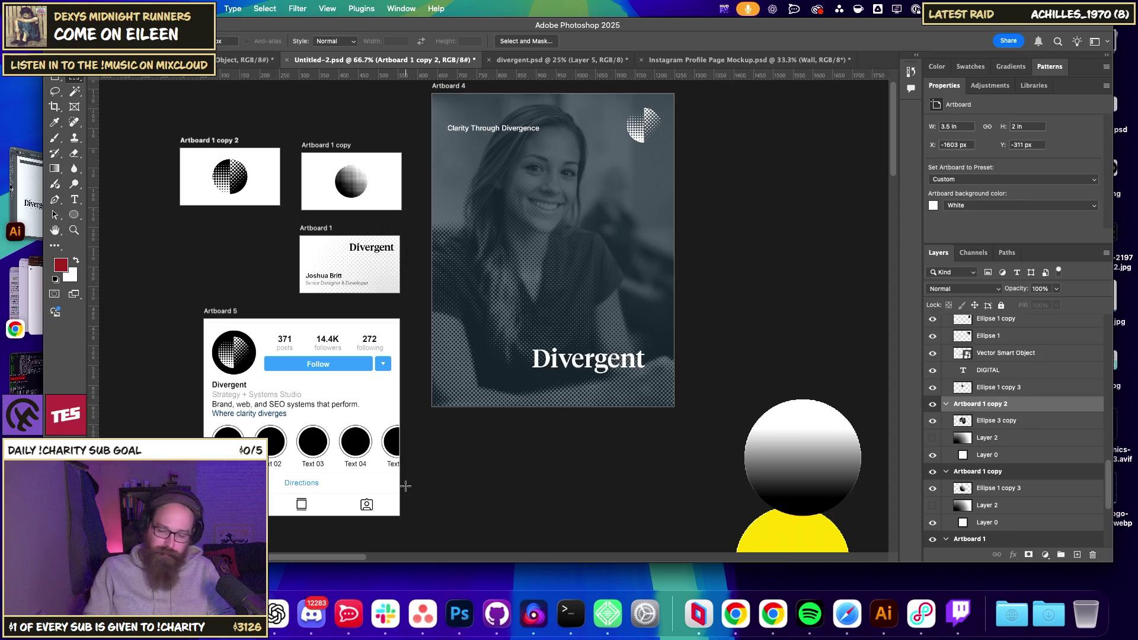
- Place the website screenshot onto Artboard 1 copy 2
key(super+equal)
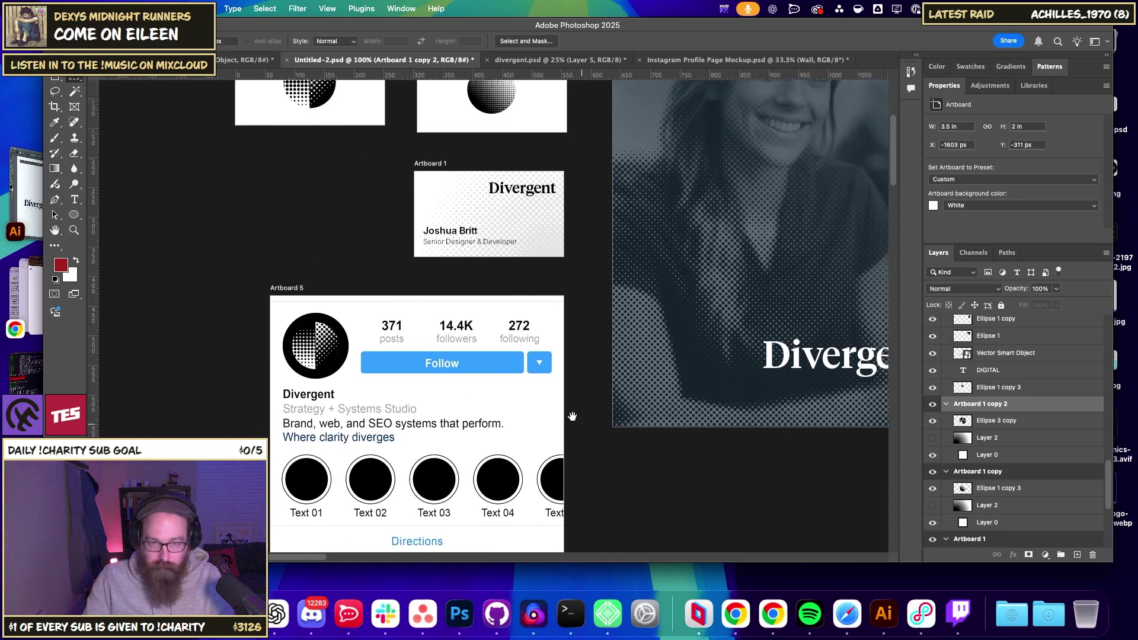
scroll(572, 416, right, 5)
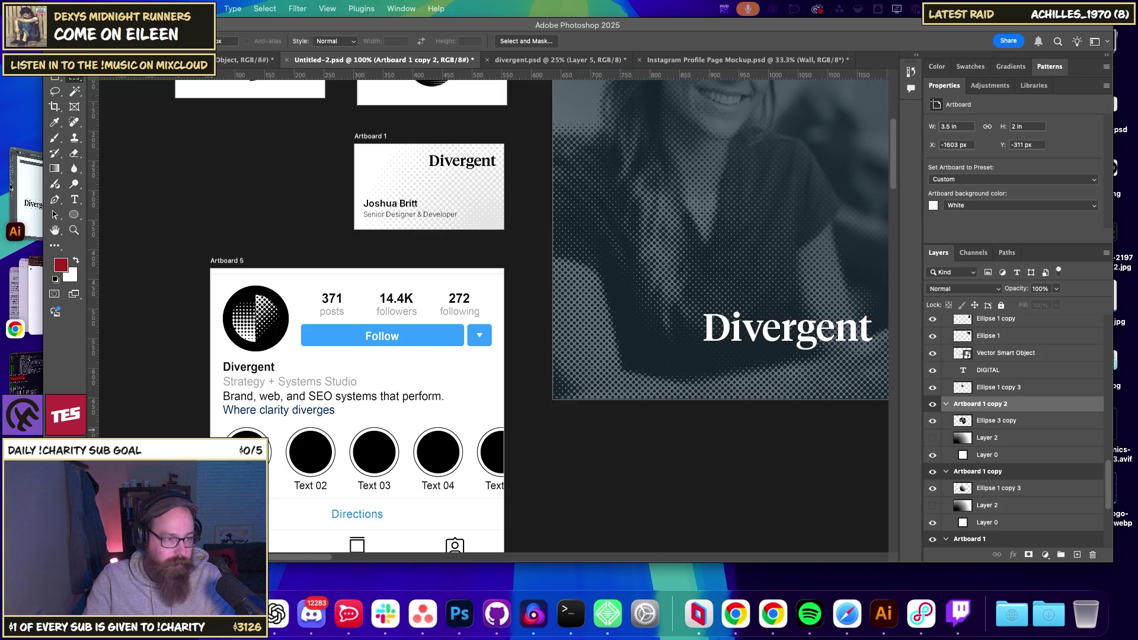
key(super+minus)
key(super+minus)
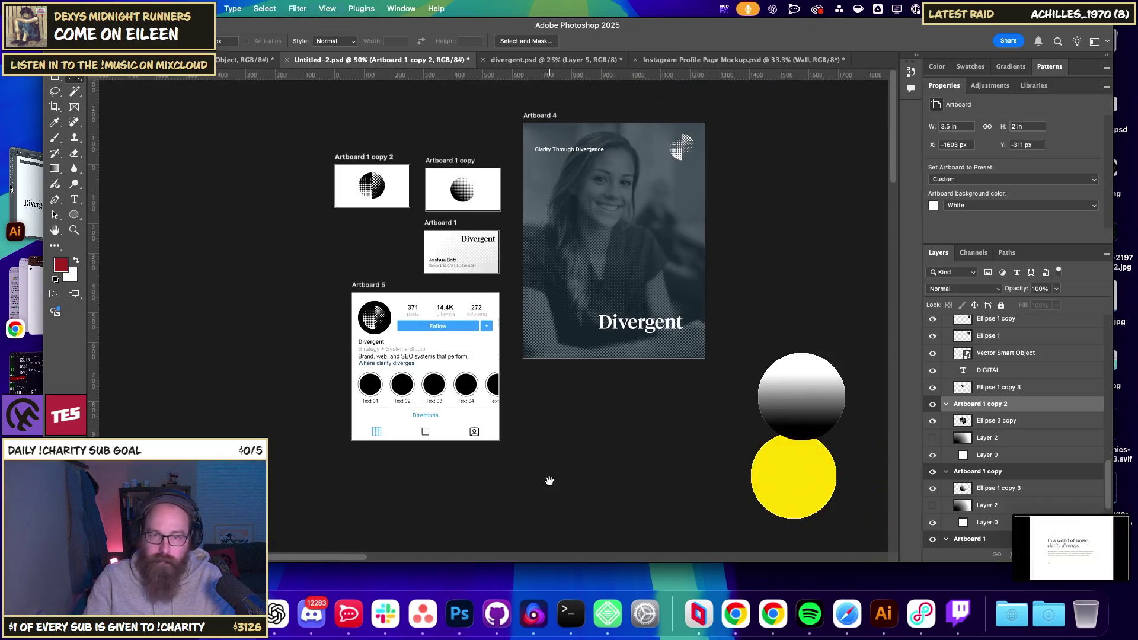
scroll(566, 427, right, 5)
scroll(565, 427, down, 2)
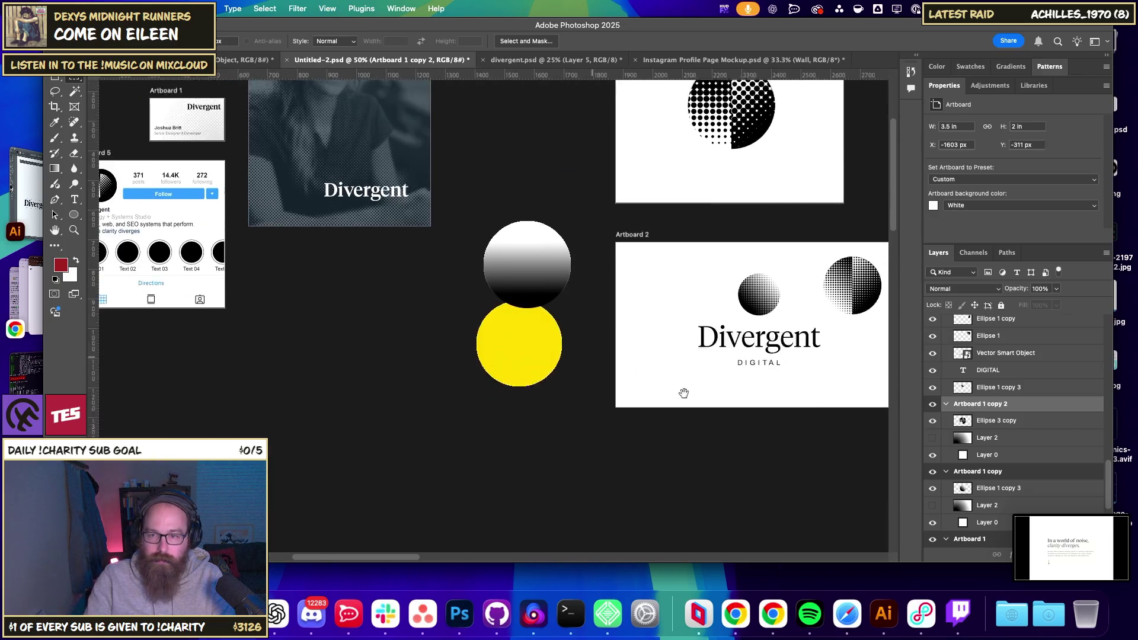
mouse_move(1064, 552)
mouse_down()
mouse_move(382, 406)
mouse_move(385, 363)
mouse_up()
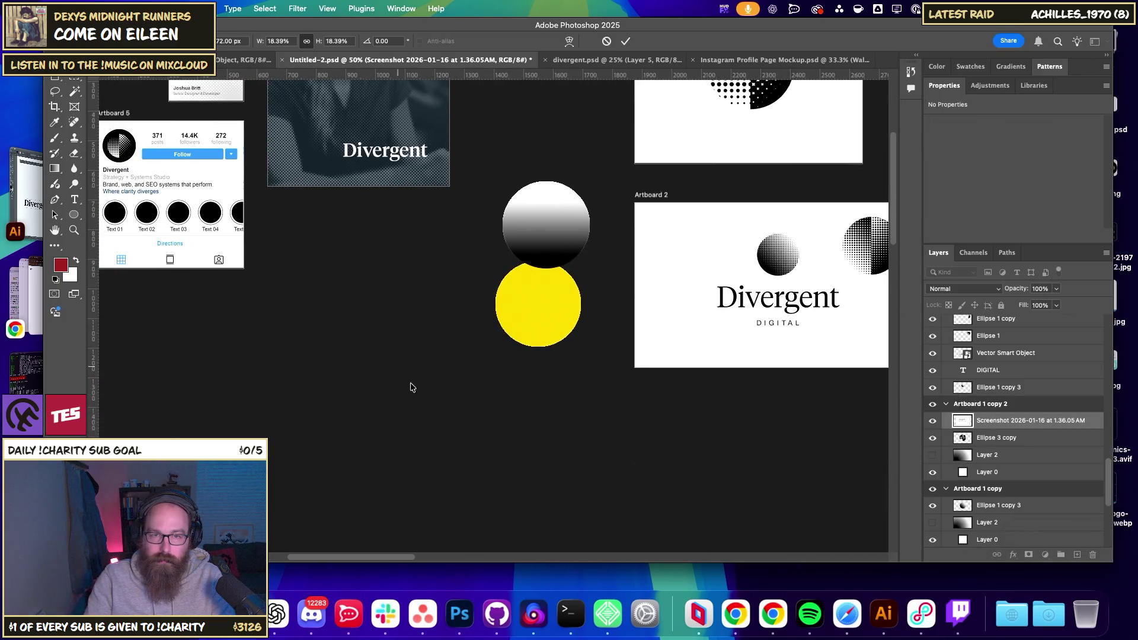
key(Return)
- Pan around the canvas and select Artboard 5 with the Artboard tool
scroll(414, 385, left, 4)
scroll(415, 385, up, 3)
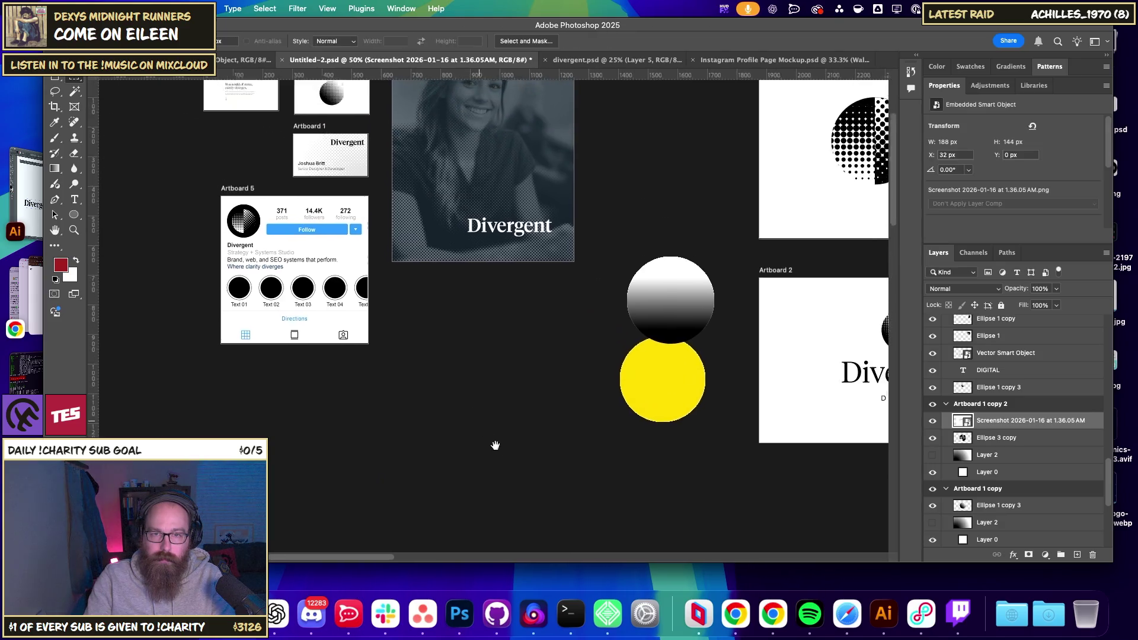
scroll(495, 445, right, 10)
scroll(496, 445, up, 1)
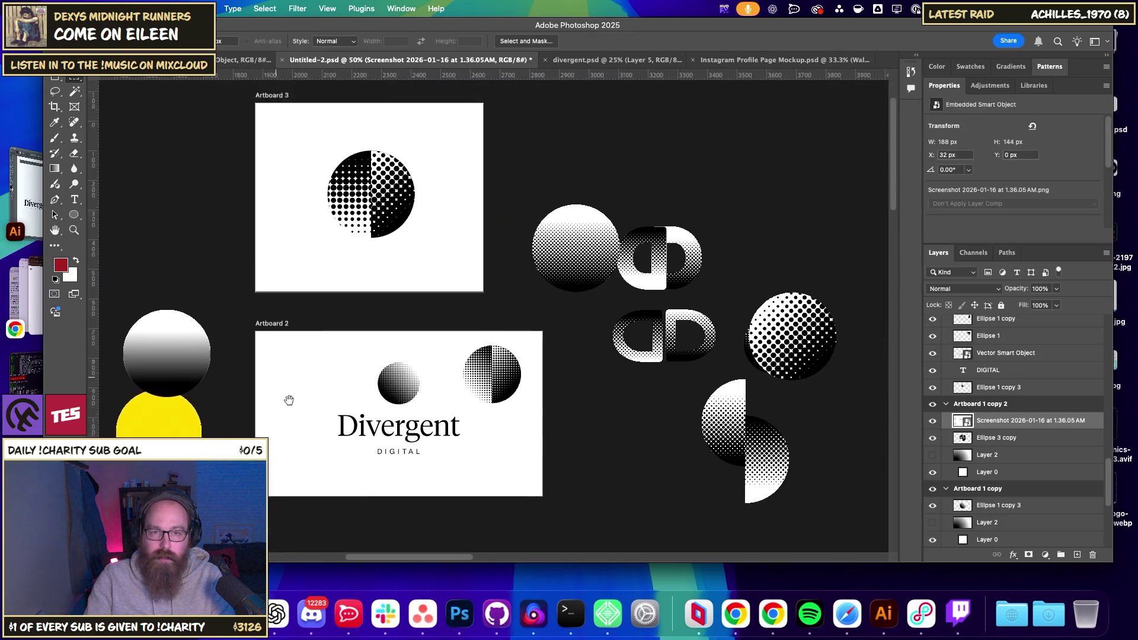
scroll(288, 401, left, 12)
scroll(288, 401, up, 3)
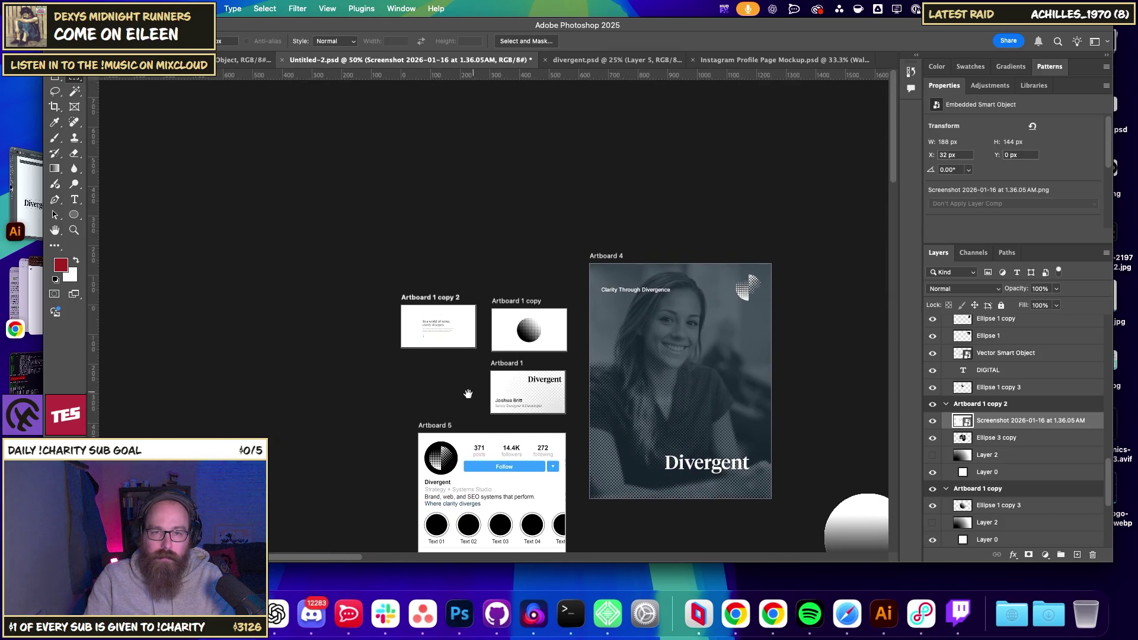
scroll(468, 394, down, 3)
scroll(468, 394, left, 2)
key(v)
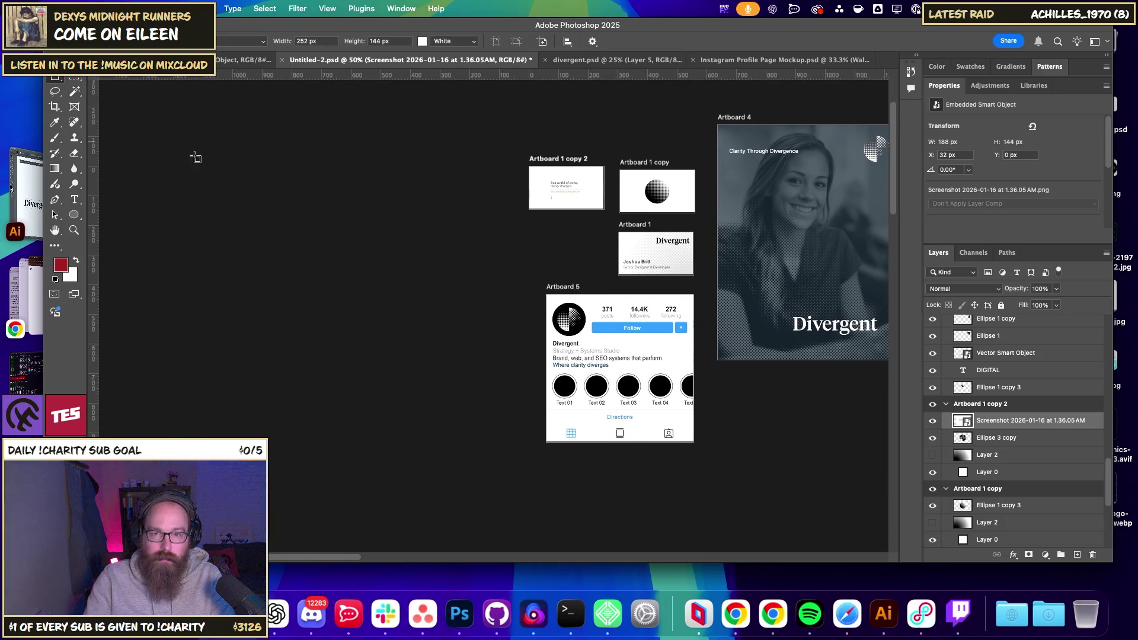
click(557, 288)
- Undo the Artboard 5 duplicate and add a blank Artboard 6 to its left
drag(397, 293, 396, 293)
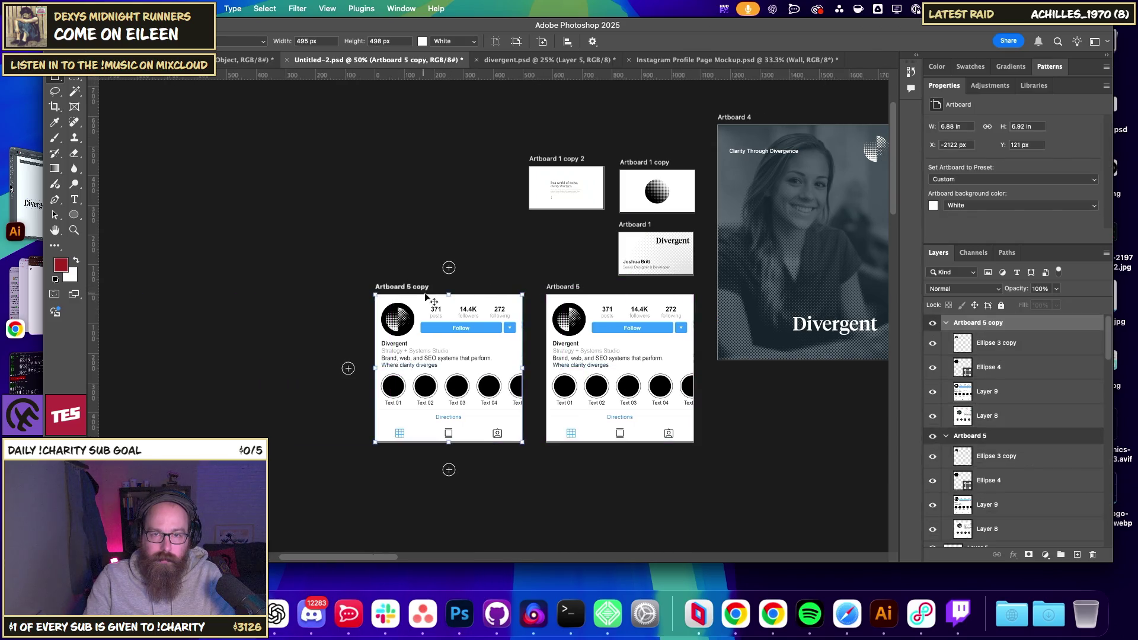
key(super+z)
click(562, 289)
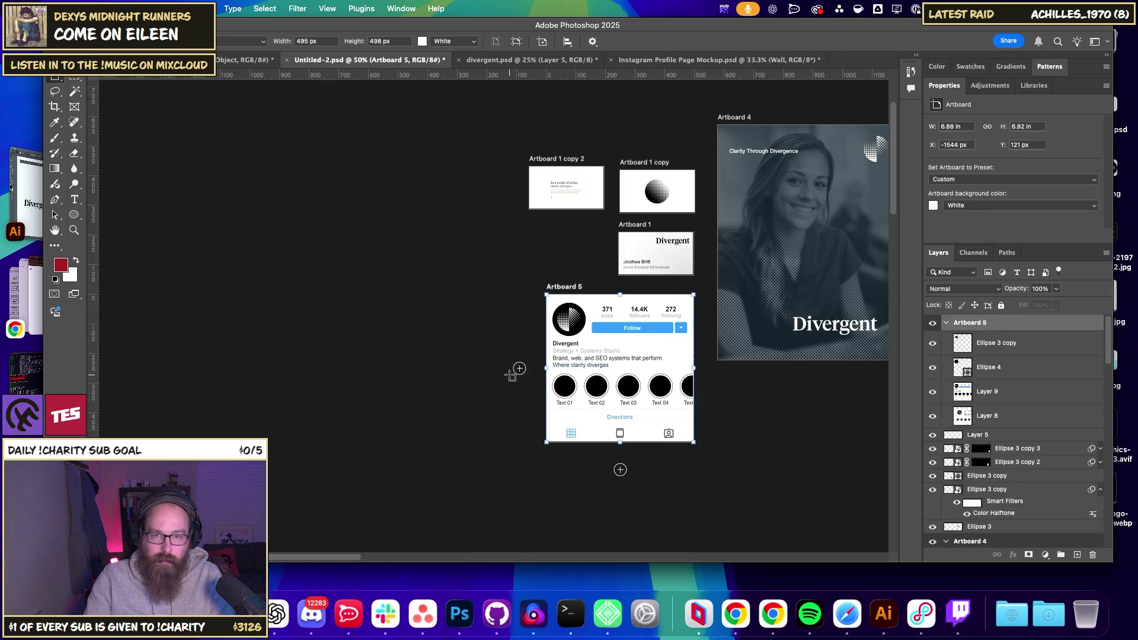
click(520, 370)
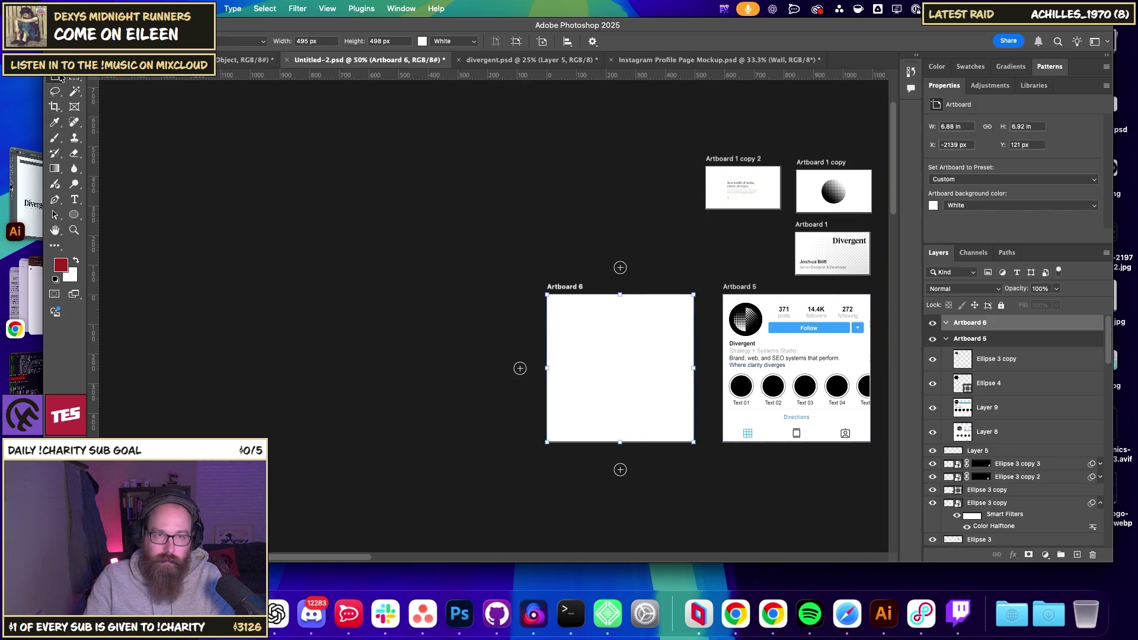
click(80, 82)
- Slide the Photoshop window aside and preview desktop image files, including the istockphoto logos file
scroll(483, 329, right, 3)
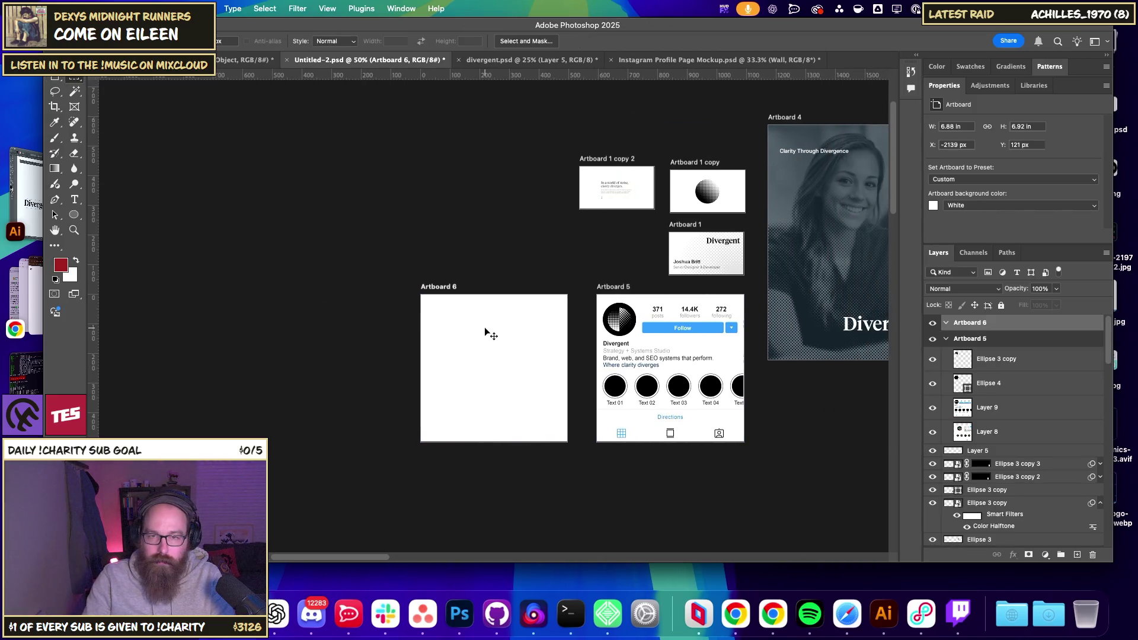
scroll(484, 333, up, 2)
scroll(450, 298, down, 2)
scroll(450, 298, right, 3)
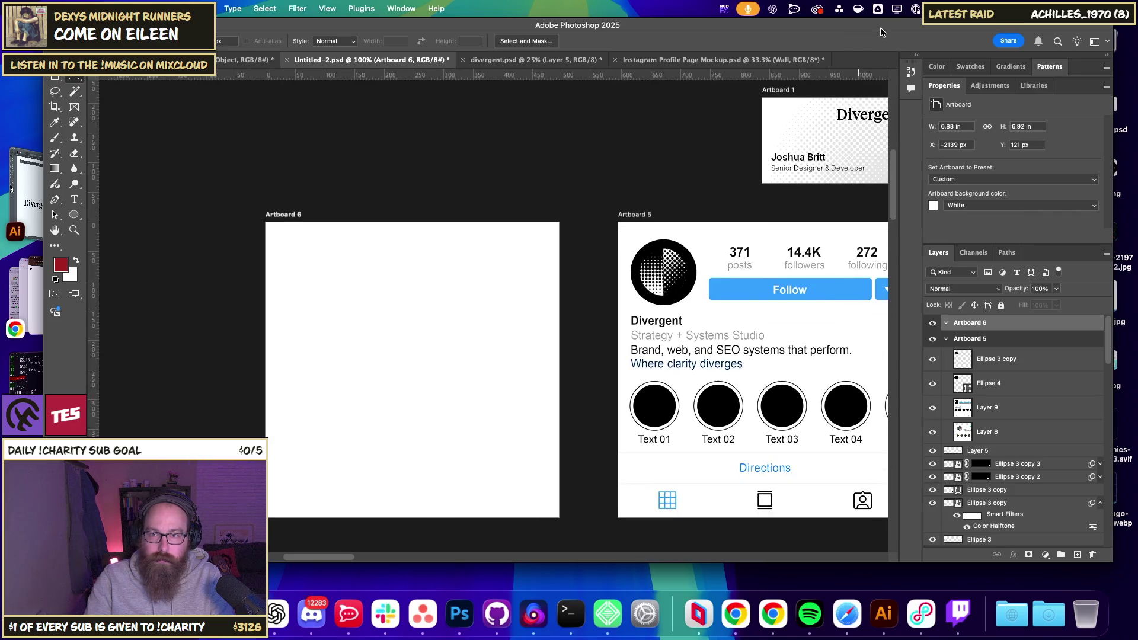
drag(880, 32, 847, 47)
click(1098, 105)
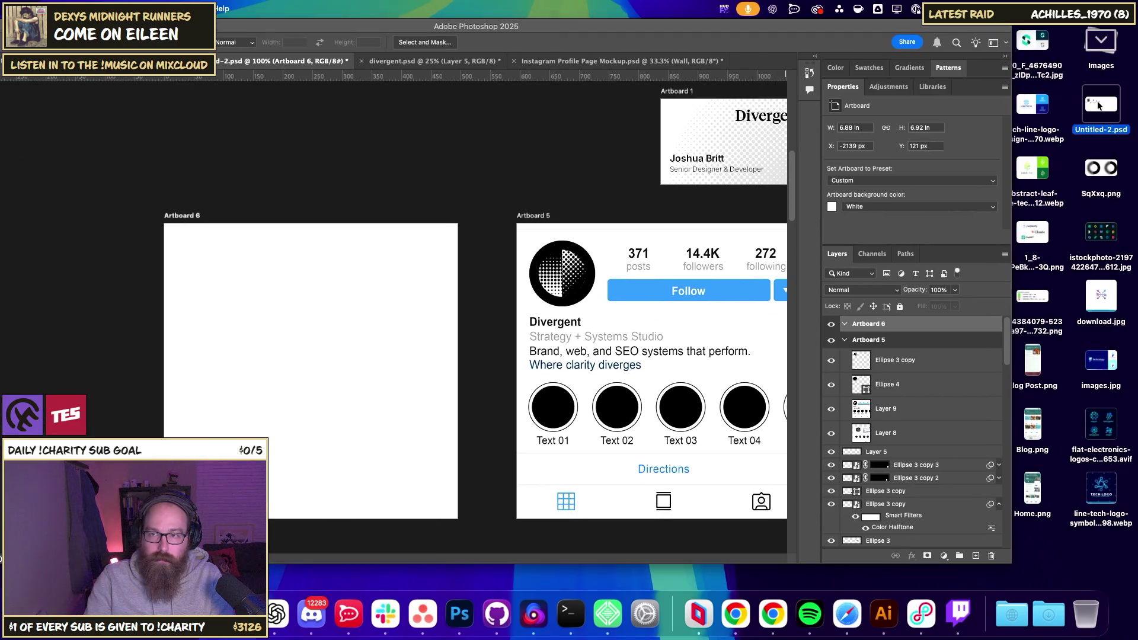
click(1100, 168)
key(space)
key(space)
click(1101, 232)
key(space)
key(space)
- Place the website hero screenshot onto Artboard 6 and enlarge it to fill the artboard
click(1112, 303)
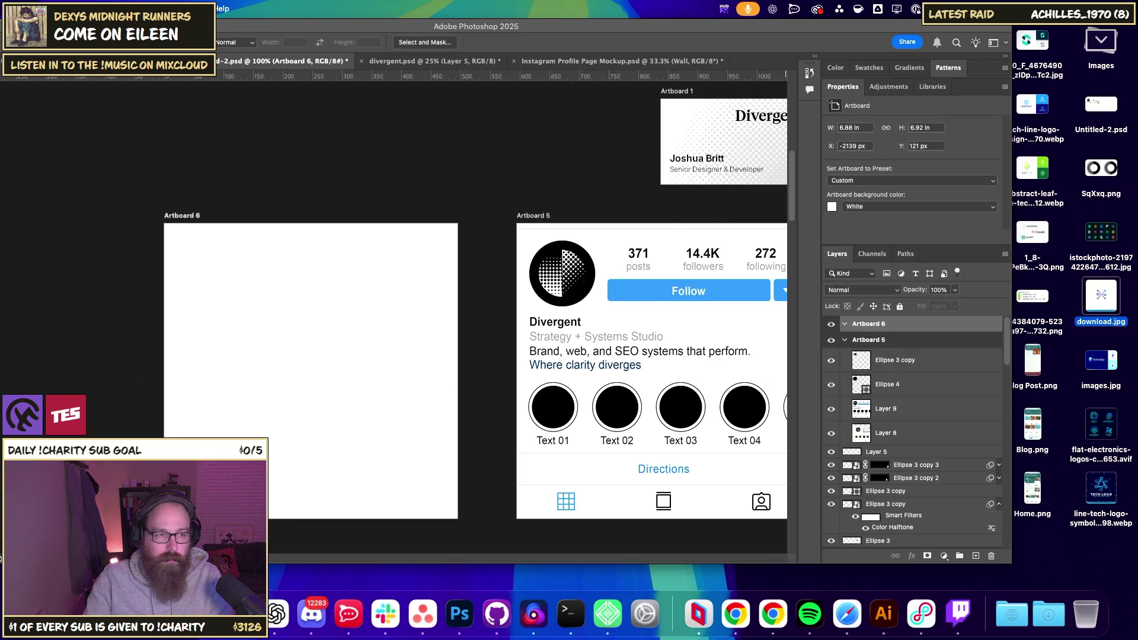
click(660, 342)
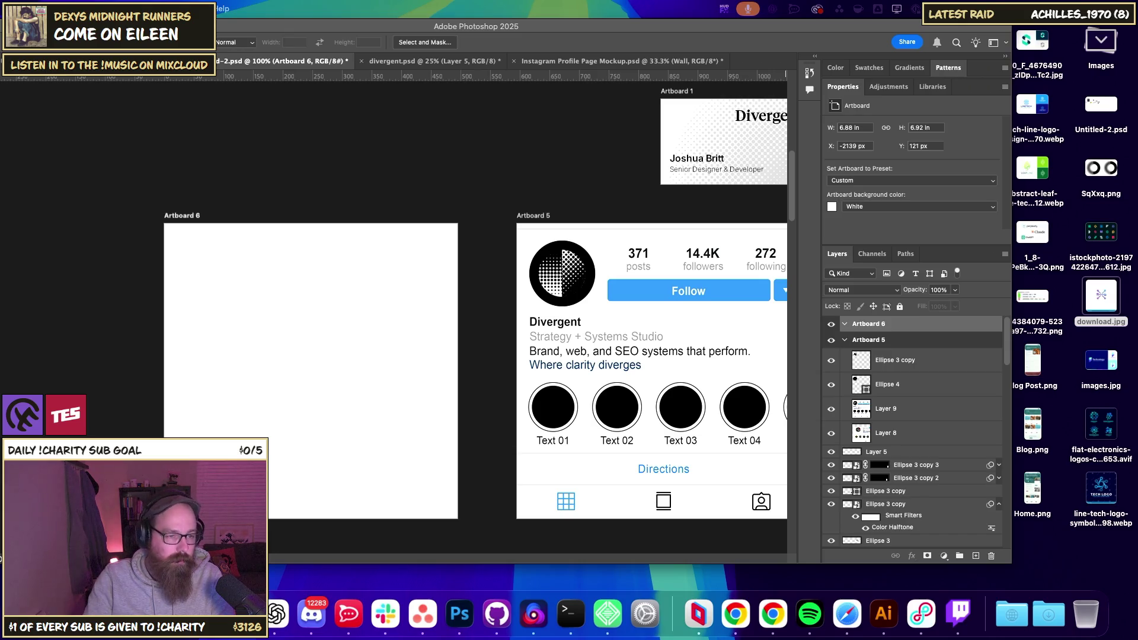
mouse_move(1032, 487)
mouse_down()
mouse_move(1034, 543)
mouse_move(553, 464)
mouse_move(322, 384)
mouse_move(338, 385)
mouse_up()
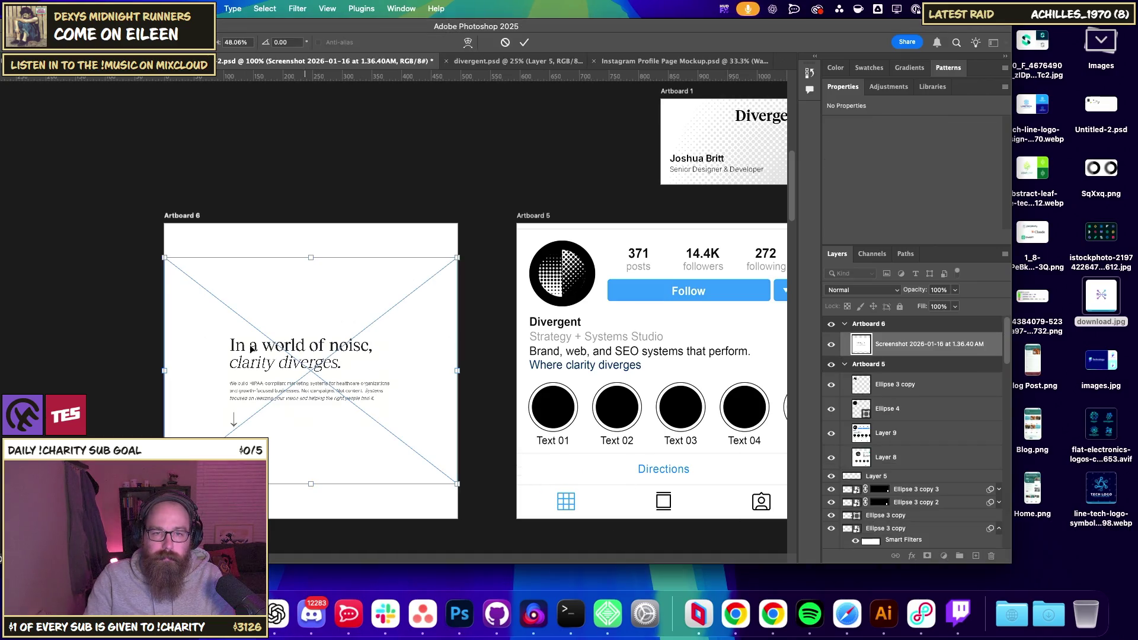
mouse_move(457, 258)
mouse_down()
mouse_move(572, 169)
mouse_move(507, 236)
mouse_up()
drag(112, 170, 312, 186)
key(Return)
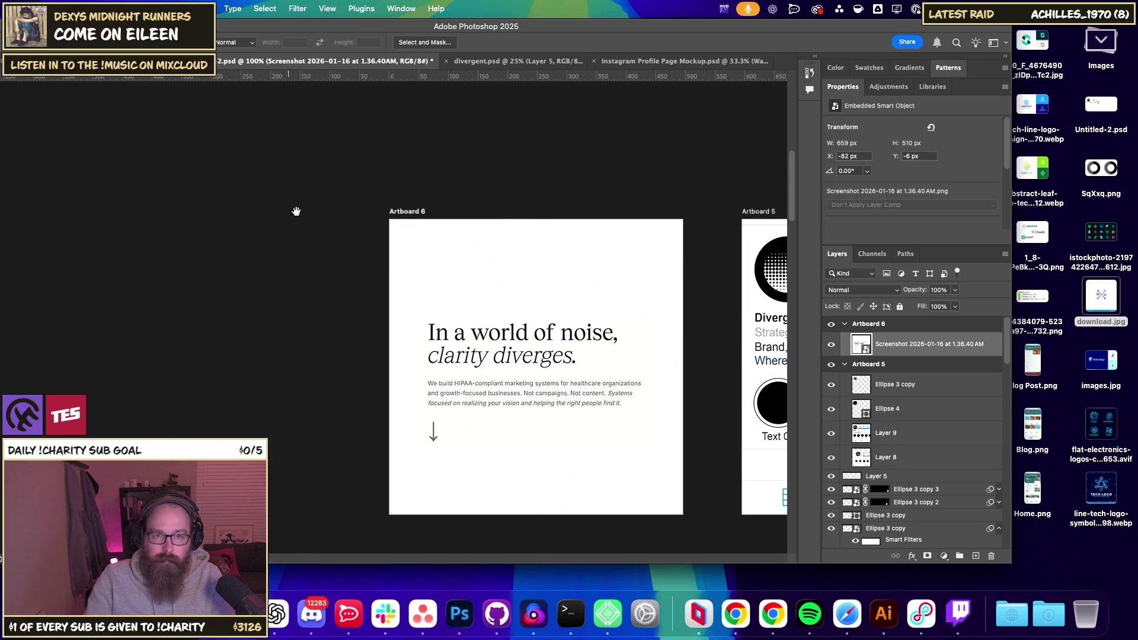
- Adjust something in the top-left of the interface, then reselect Artboard 6 with the Artboard tool
mouse_move(6, 178)
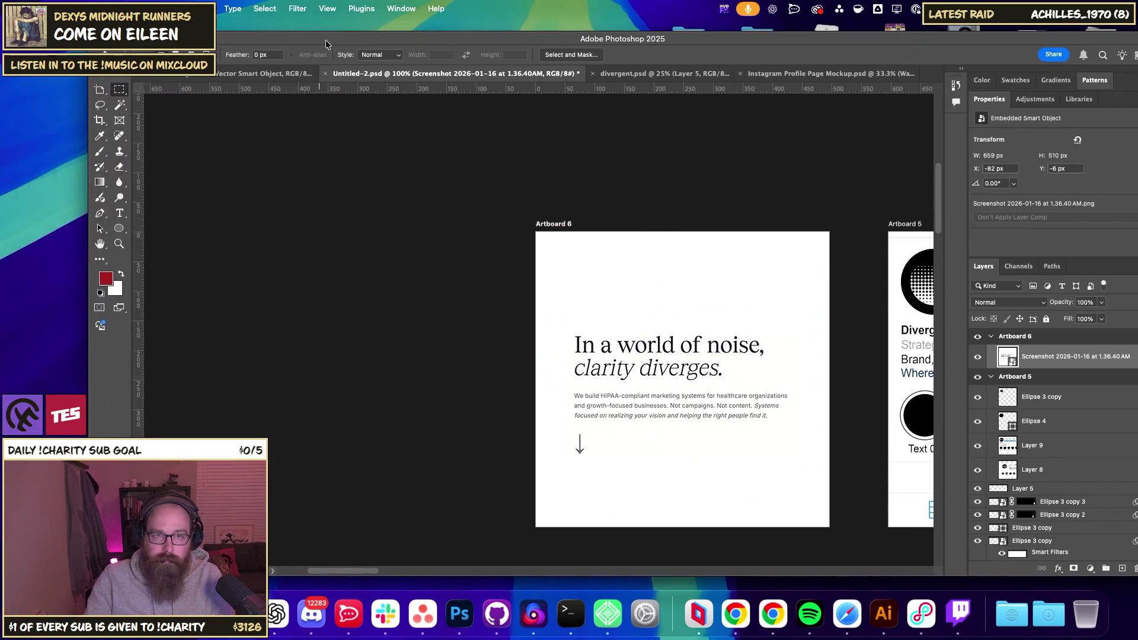
right_click(83, 93)
click(100, 89)
drag(100, 89, 136, 90)
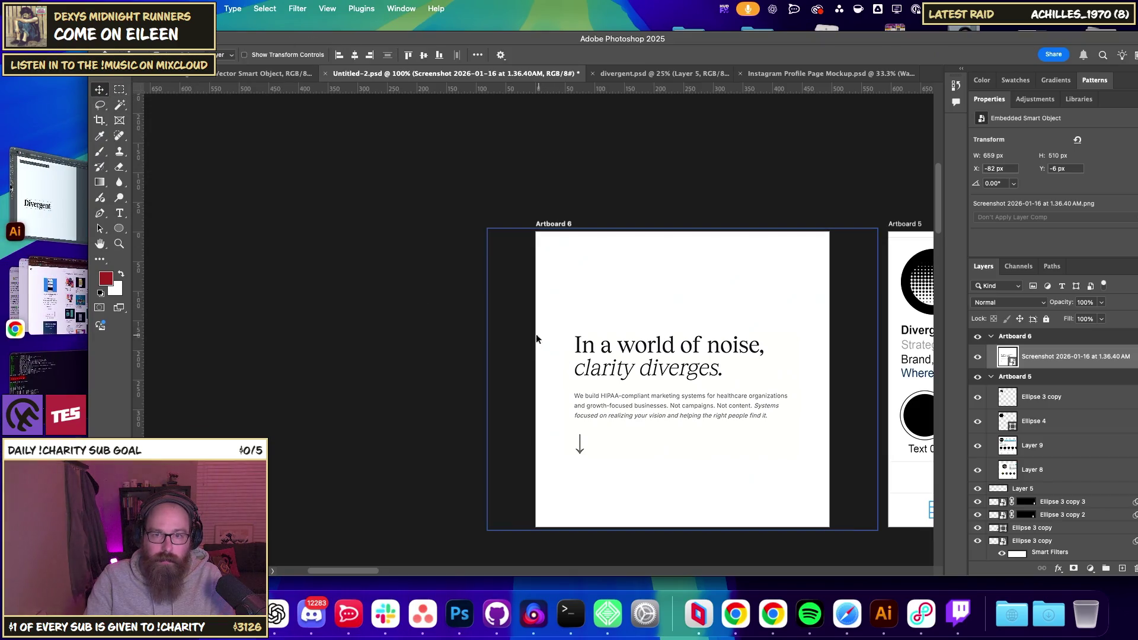
key(shift+v)
click(549, 225)
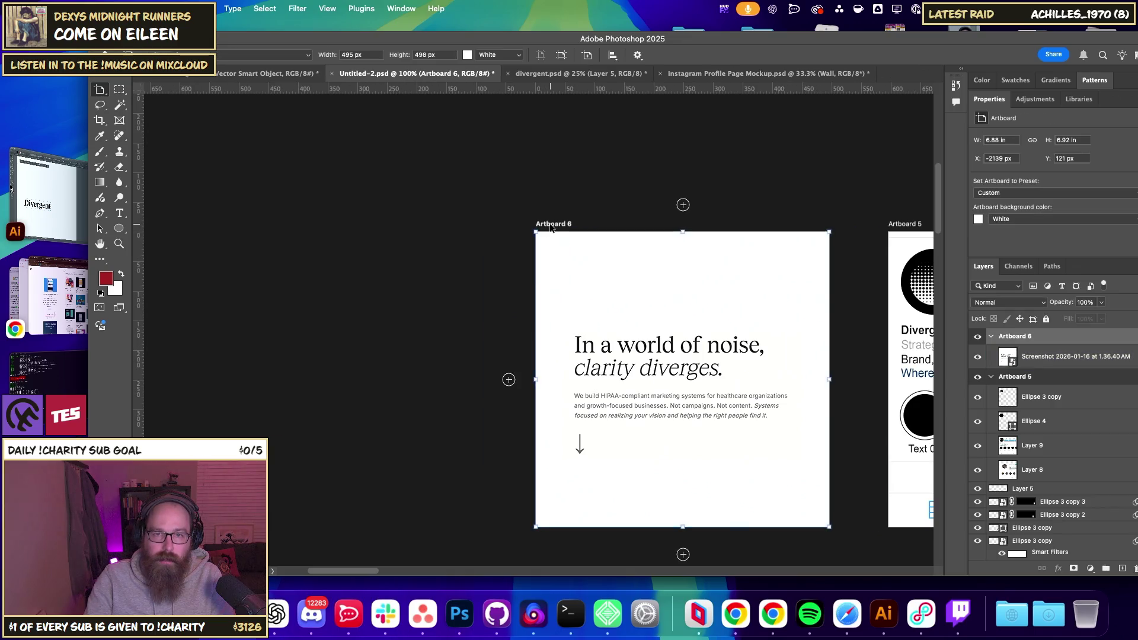
- Extend Artboard 6's left edge and shift the hero screenshot about 137 px left, nudging it into place
drag(536, 380, 403, 381)
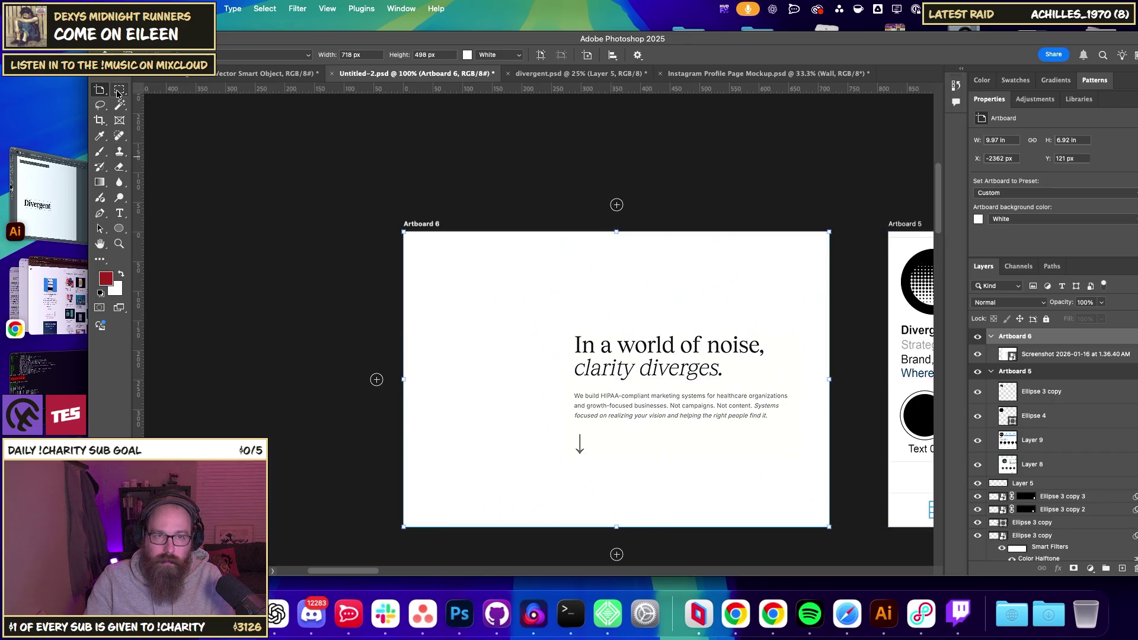
key(v)
click(668, 387)
mouse_move(705, 404)
mouse_down()
mouse_move(626, 405)
mouse_move(640, 396)
mouse_up()
key(shift+Right)
key(shift+Right)
key(shift+Right)
key(shift+Left)
key(shift+Left)
key(shift+Right)
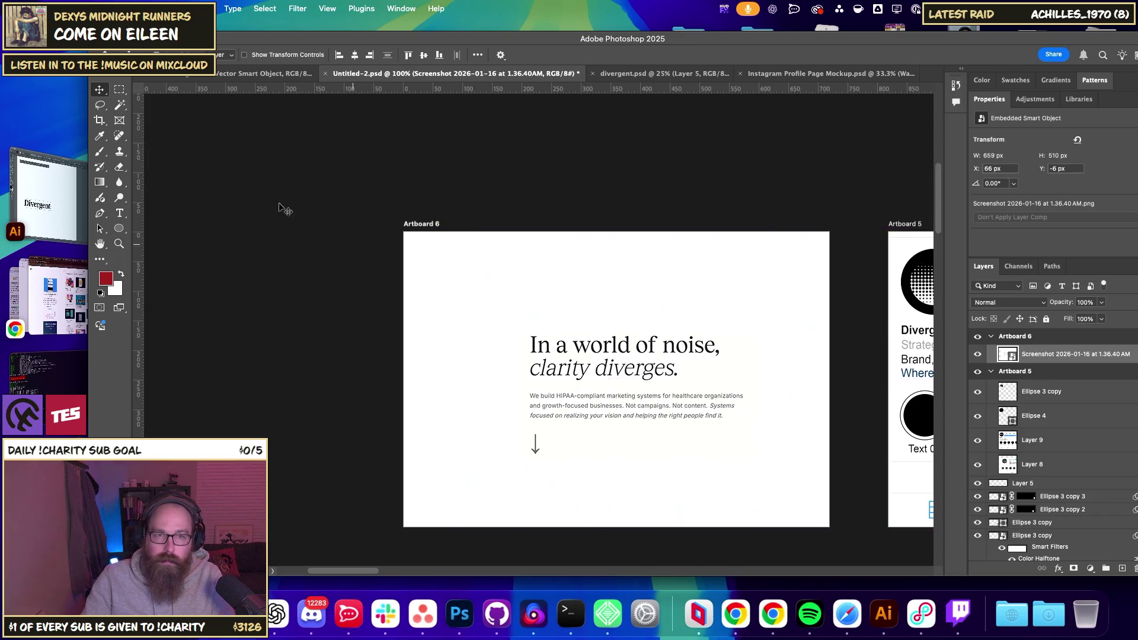
key(alt+comma)
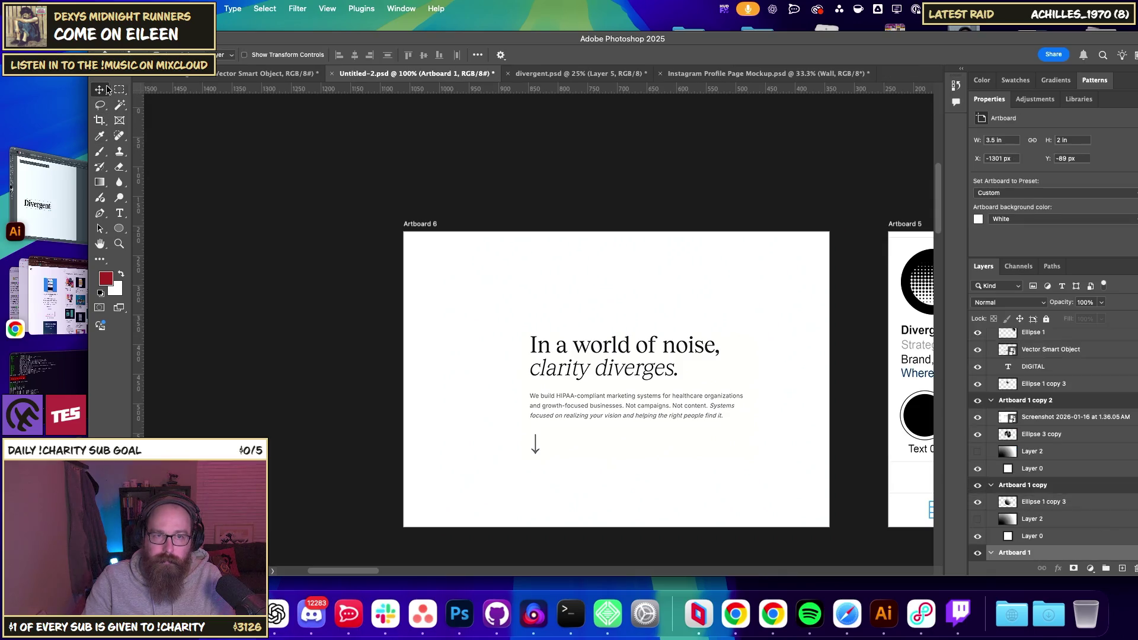
- Narrow Artboard 6 to 644 × 498 px by pulling its left edge inward
click(426, 223)
mouse_move(405, 384)
mouse_down()
mouse_move(459, 380)
mouse_move(447, 380)
mouse_up()
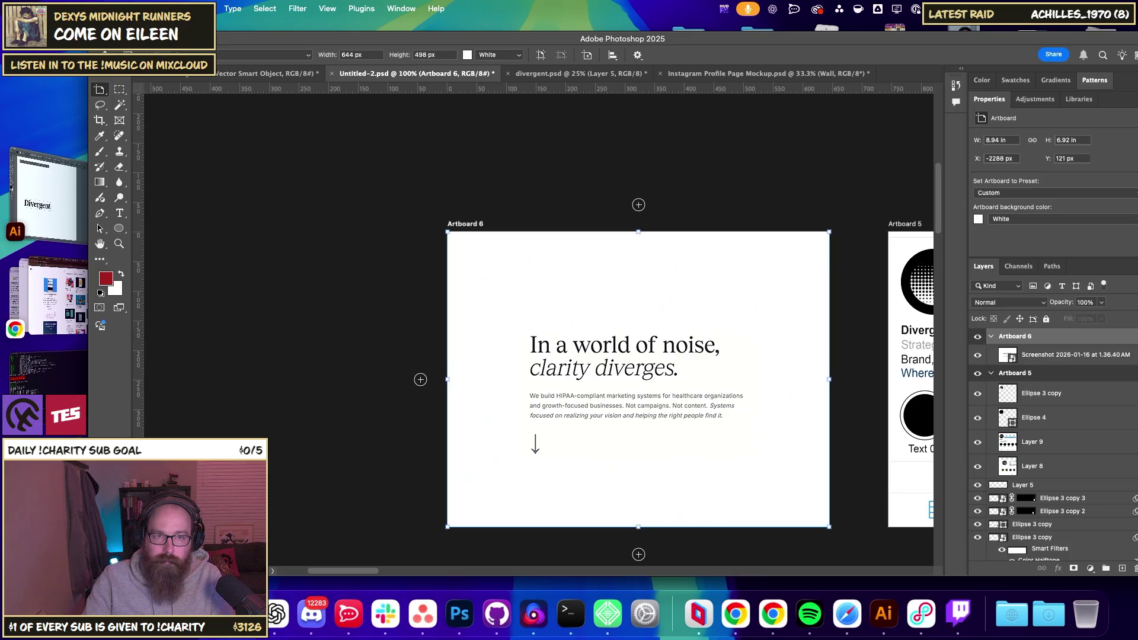
click(117, 91)
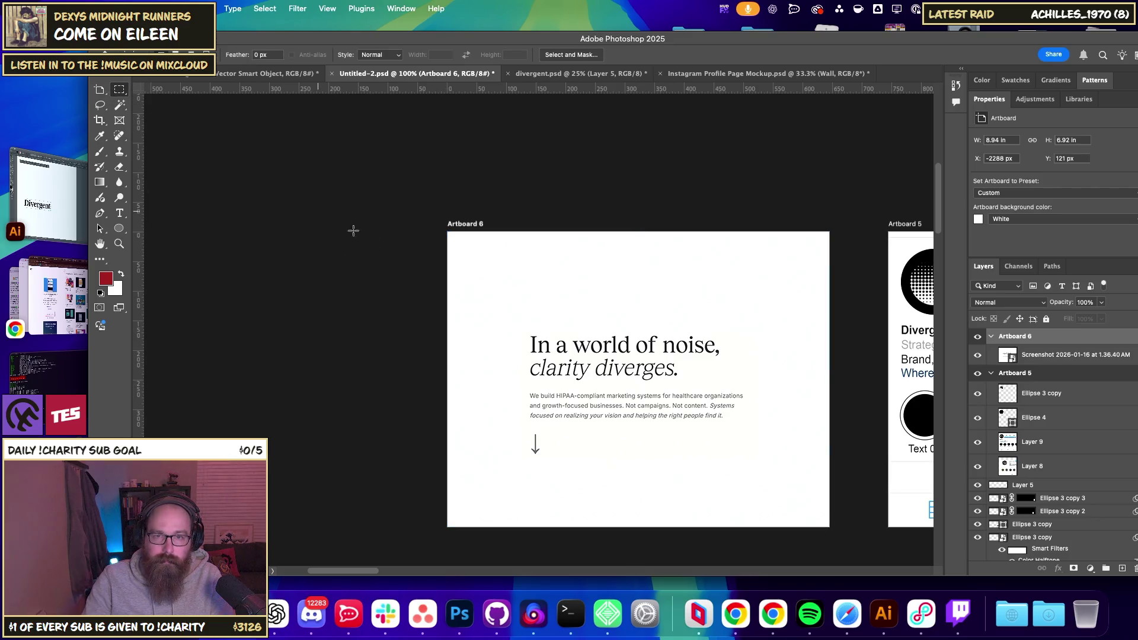
click(99, 89)
scroll(460, 308, right, 10)
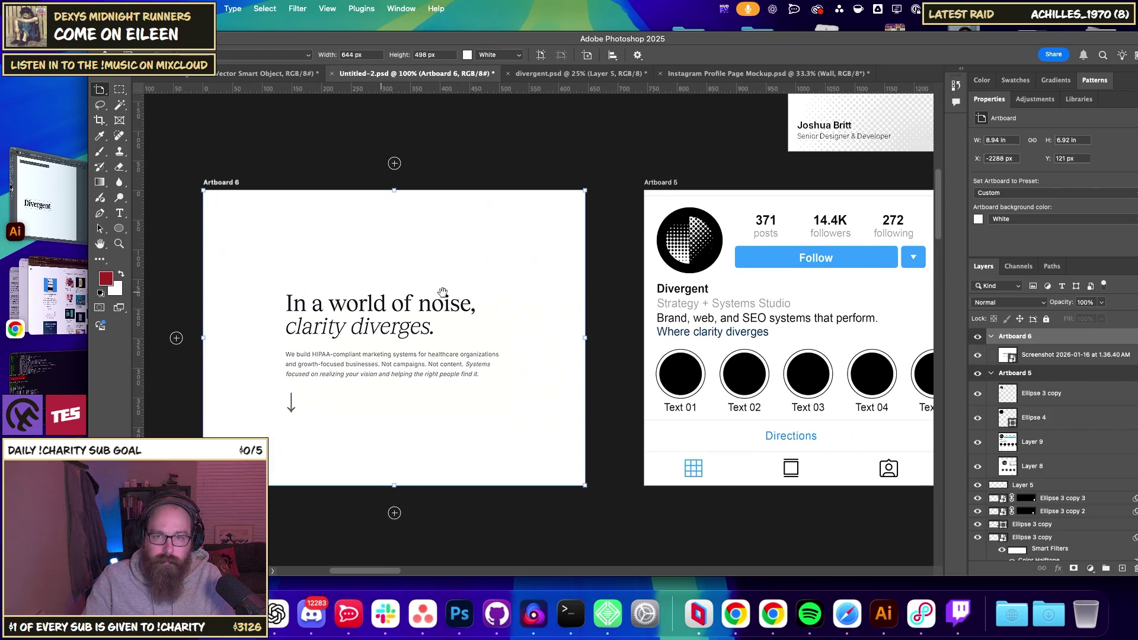
key(v)
click(679, 243)
- Bring the halftone circle layer into Artboard 6 and move it toward the artboard's top-left
right_click(700, 225)
key(Escape)
click(510, 292)
scroll(474, 293, left, 5)
scroll(451, 295, up, 2)
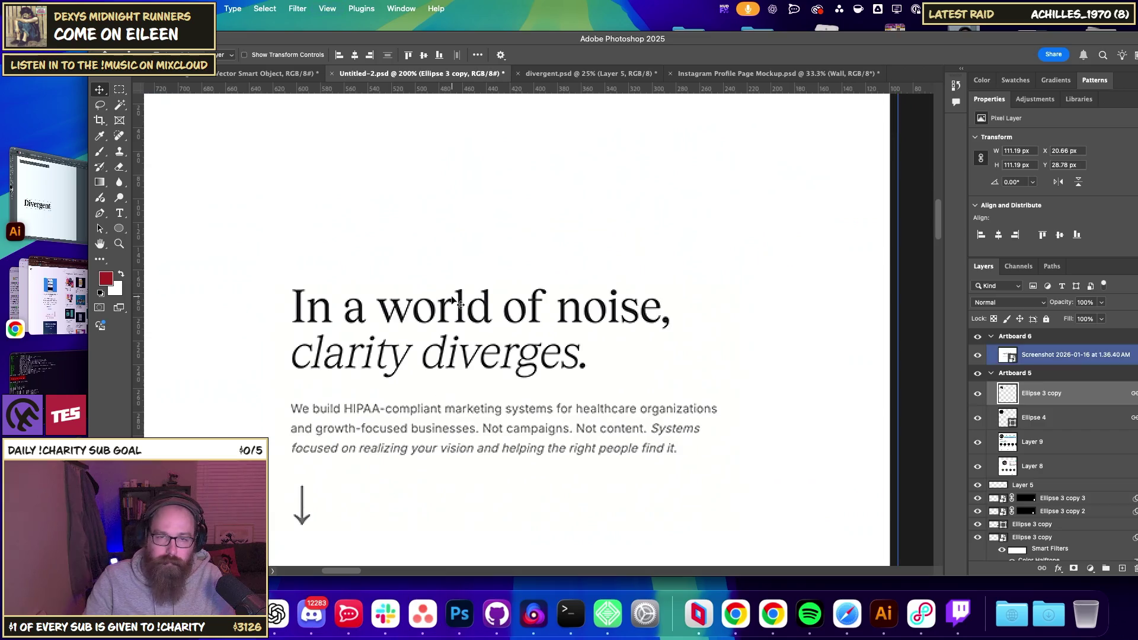
right_click(415, 309)
click(433, 300)
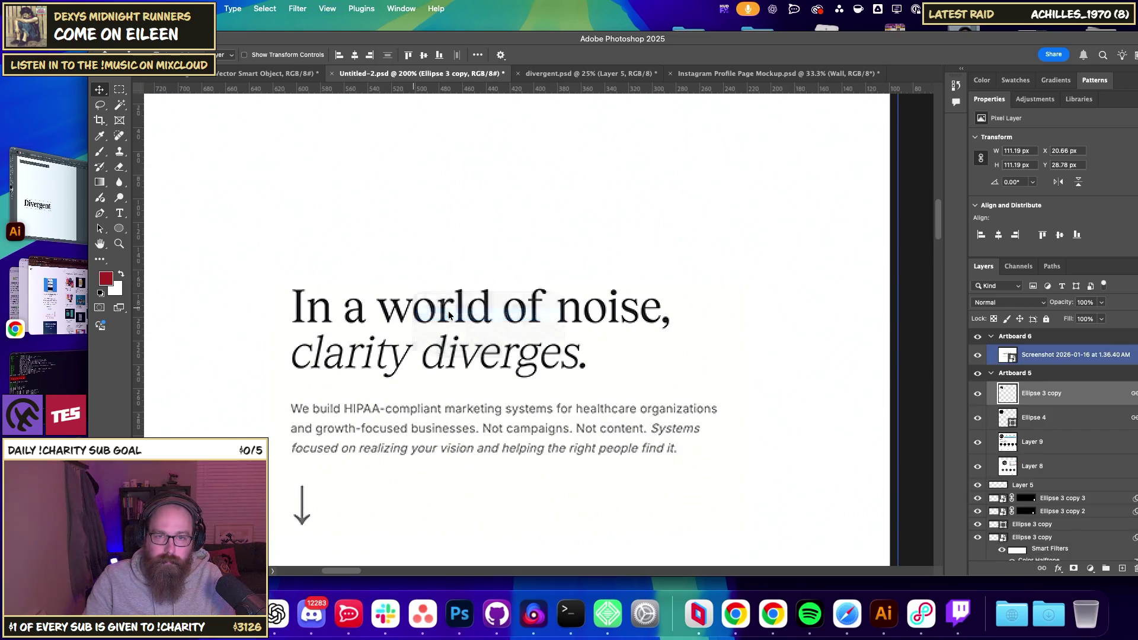
drag(525, 333, 359, 215)
scroll(359, 215, up, 3)
scroll(359, 215, left, 3)
mouse_move(462, 302)
mouse_down()
mouse_move(462, 283)
mouse_move(327, 250)
mouse_up()
- Scale the halftone circle to 47 px and place it just left of the headline
key(ctrl+t)
drag(374, 293, 326, 252)
key(Return)
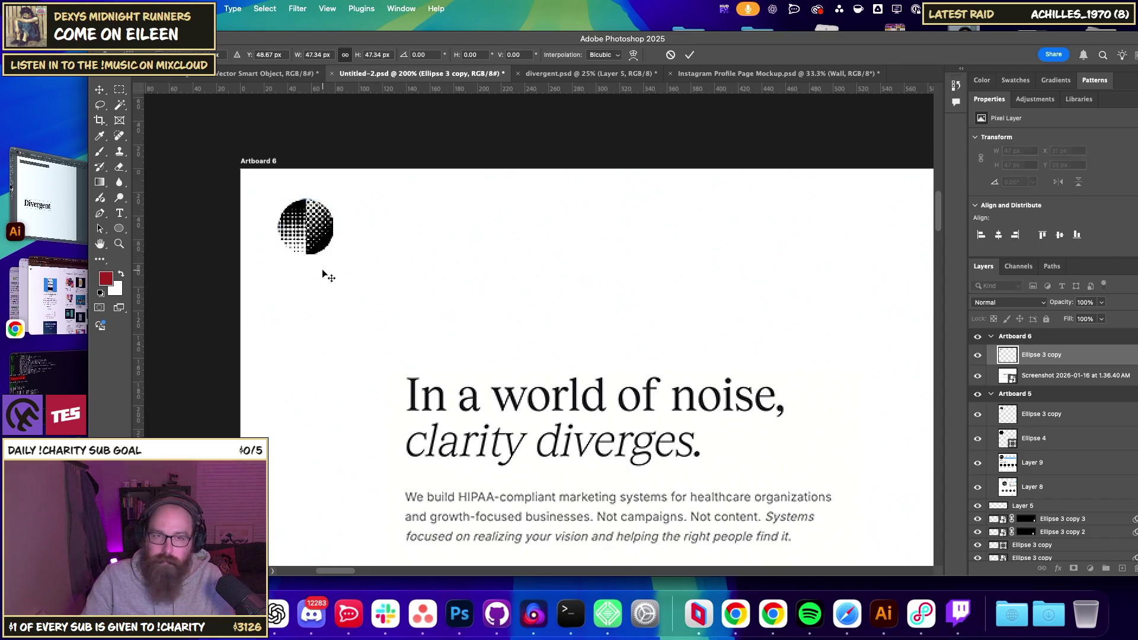
drag(306, 236, 306, 235)
key(super+minus)
key(super+minus)
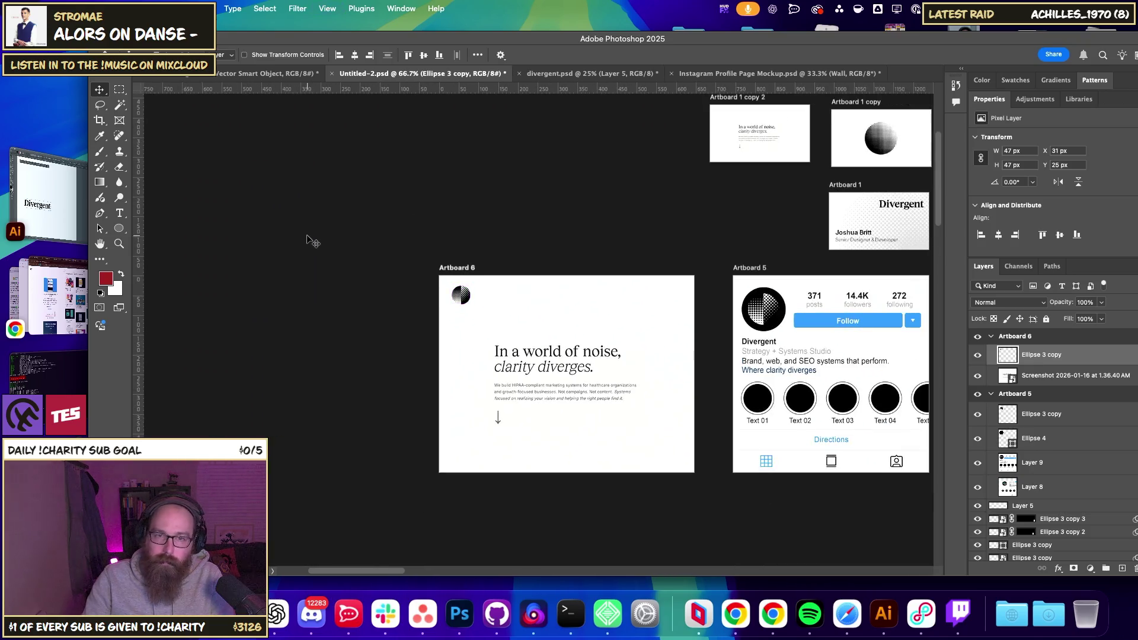
click(315, 242)
click(414, 285)
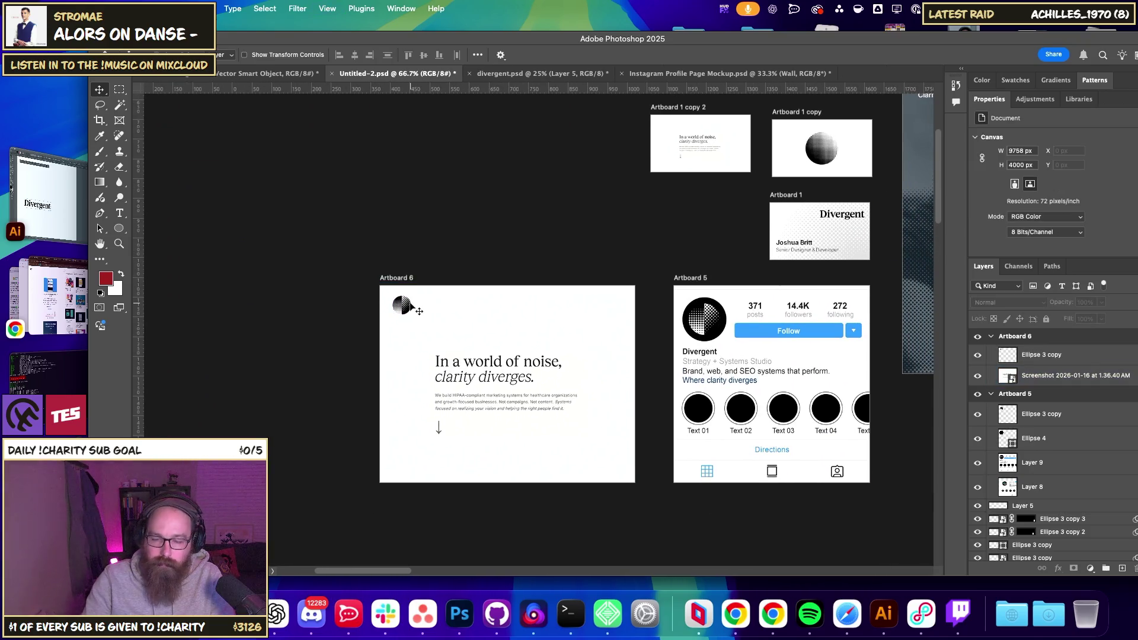
key(super+plus)
mouse_move(330, 293)
mouse_down()
mouse_move(366, 372)
mouse_move(346, 380)
mouse_move(358, 377)
mouse_up()
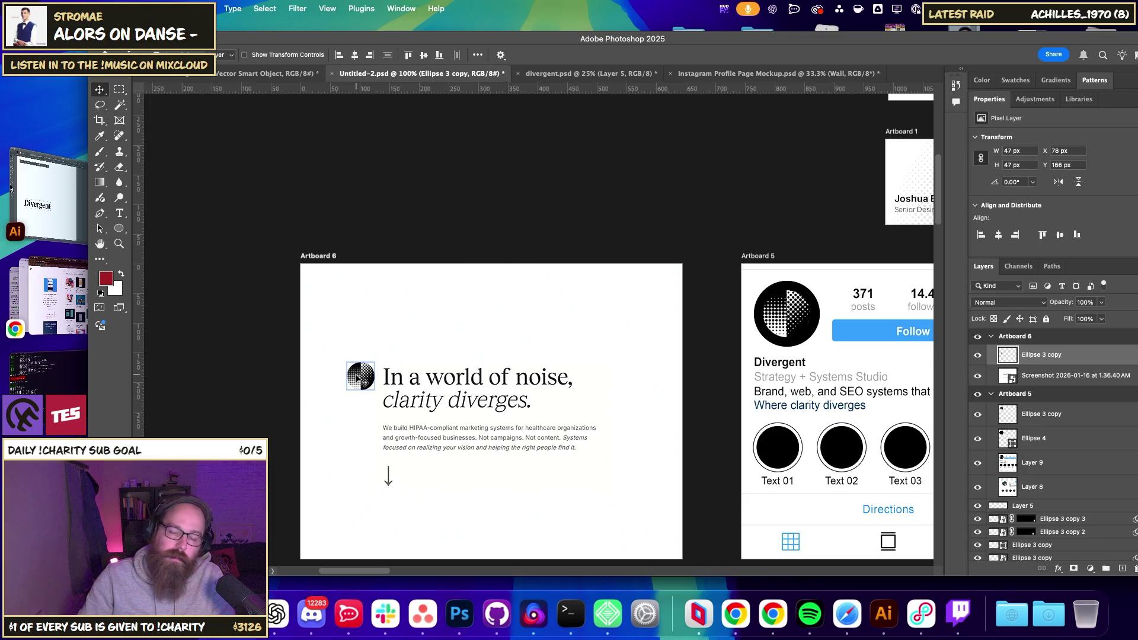
click(245, 324)
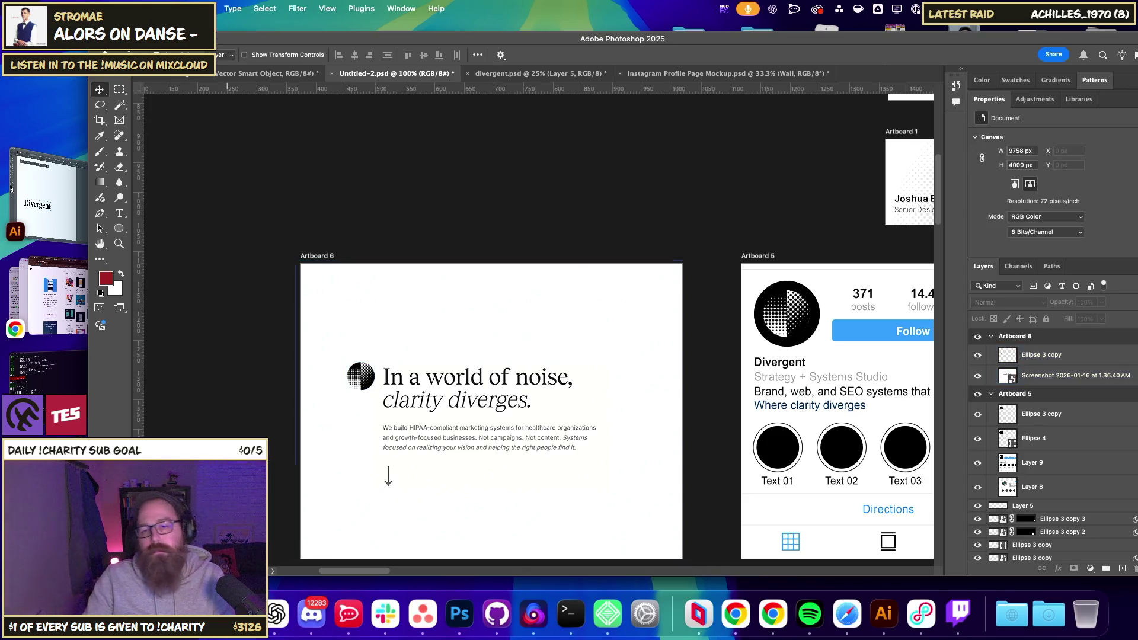
- Select the halftone circle layer beside Artboard 6's headline
scroll(473, 348, up, 5)
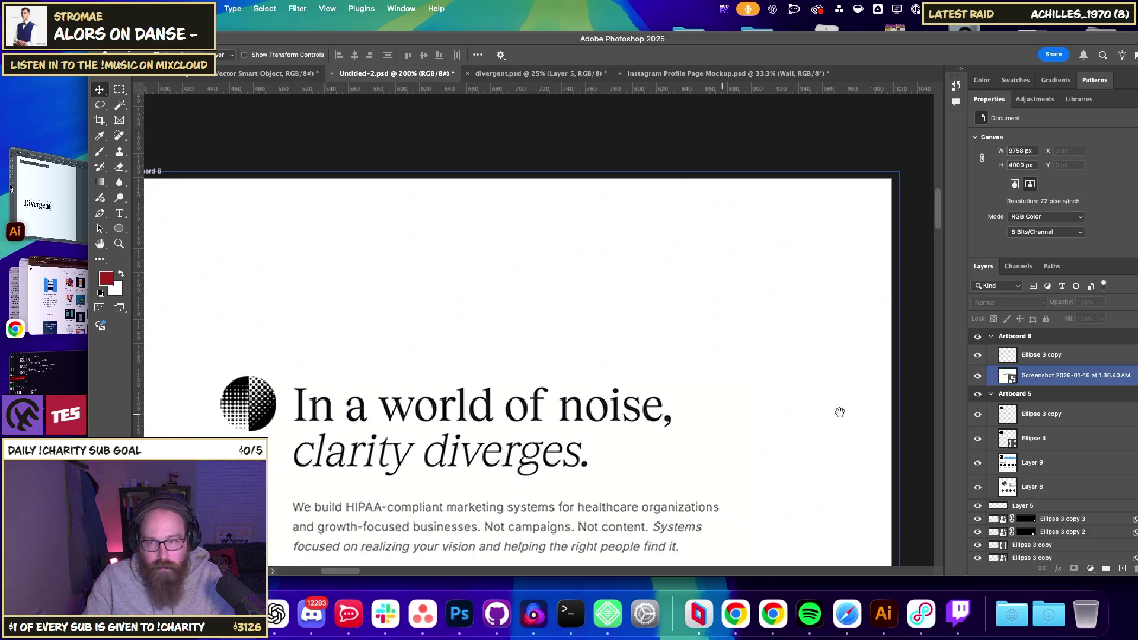
click(986, 410)
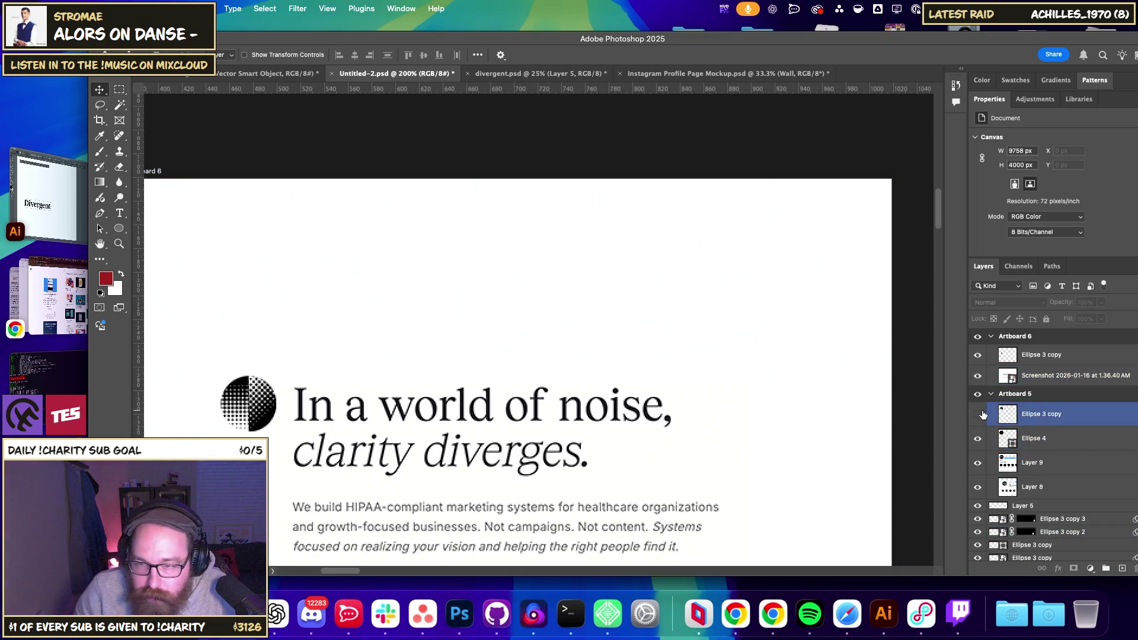
right_click(228, 387)
click(1072, 434)
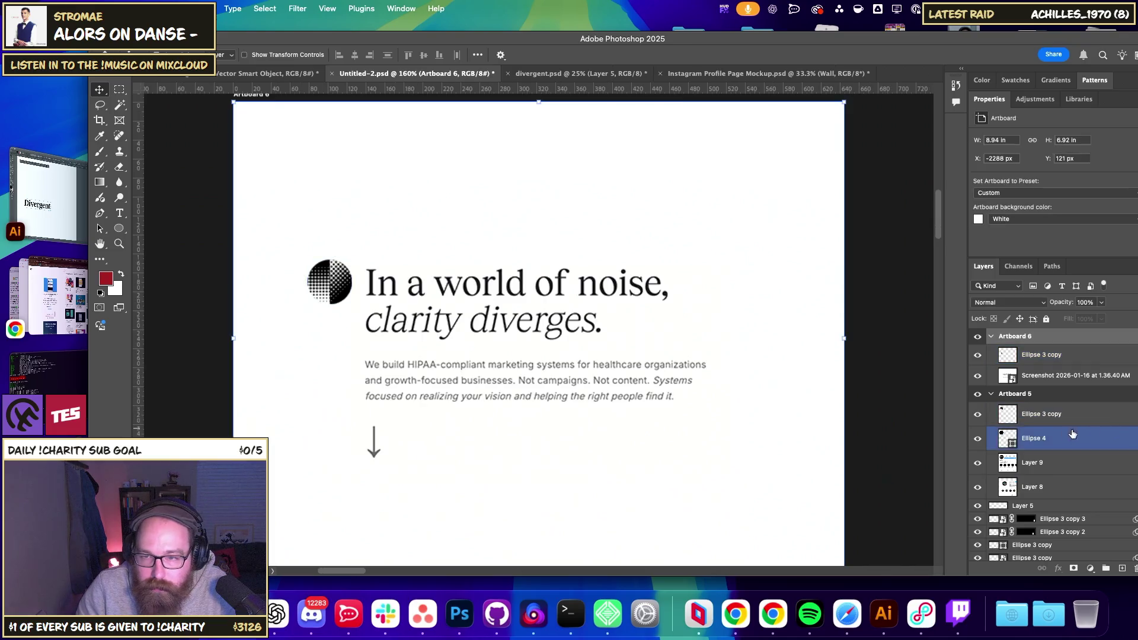
right_click(338, 272)
click(379, 292)
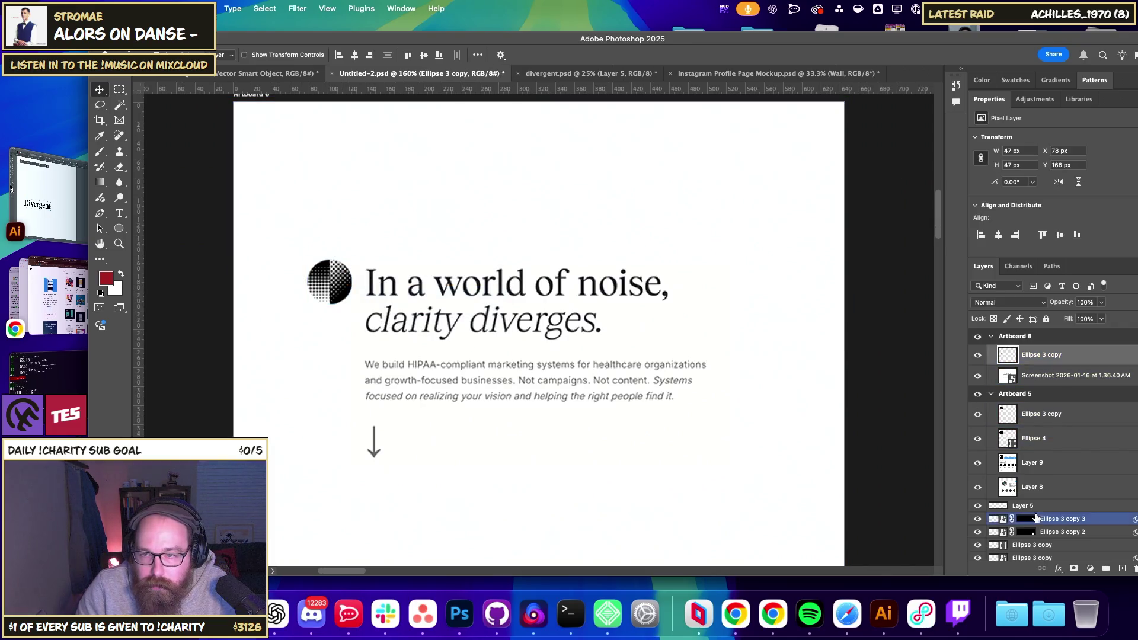
- Add a Color Overlay sampled from the headline text colour, #1f1f24
click(1031, 557)
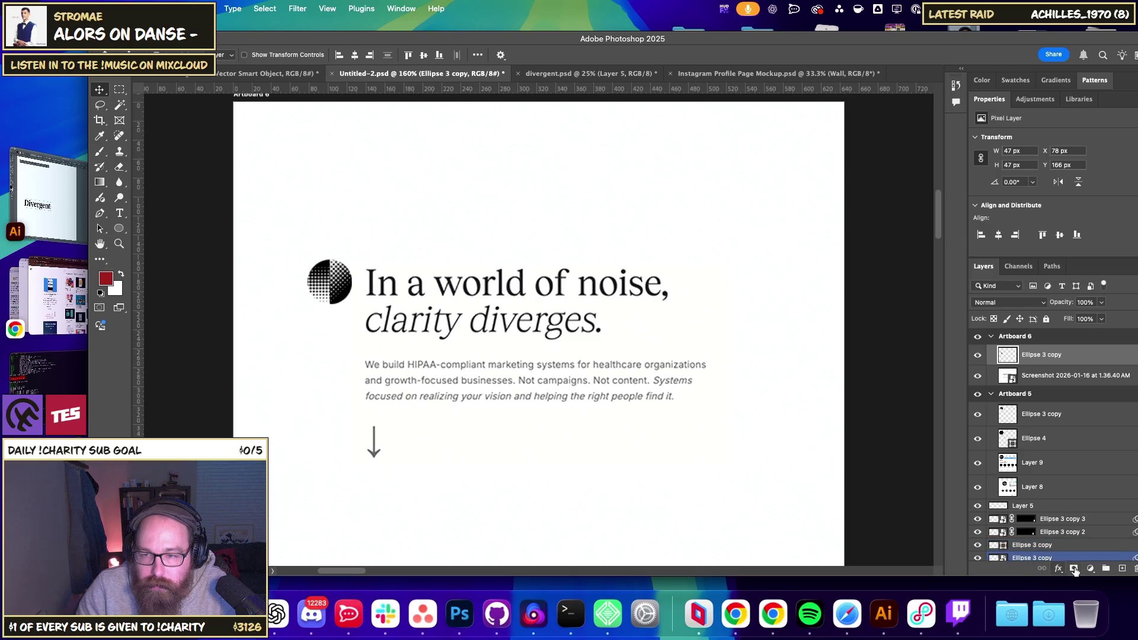
click(1058, 569)
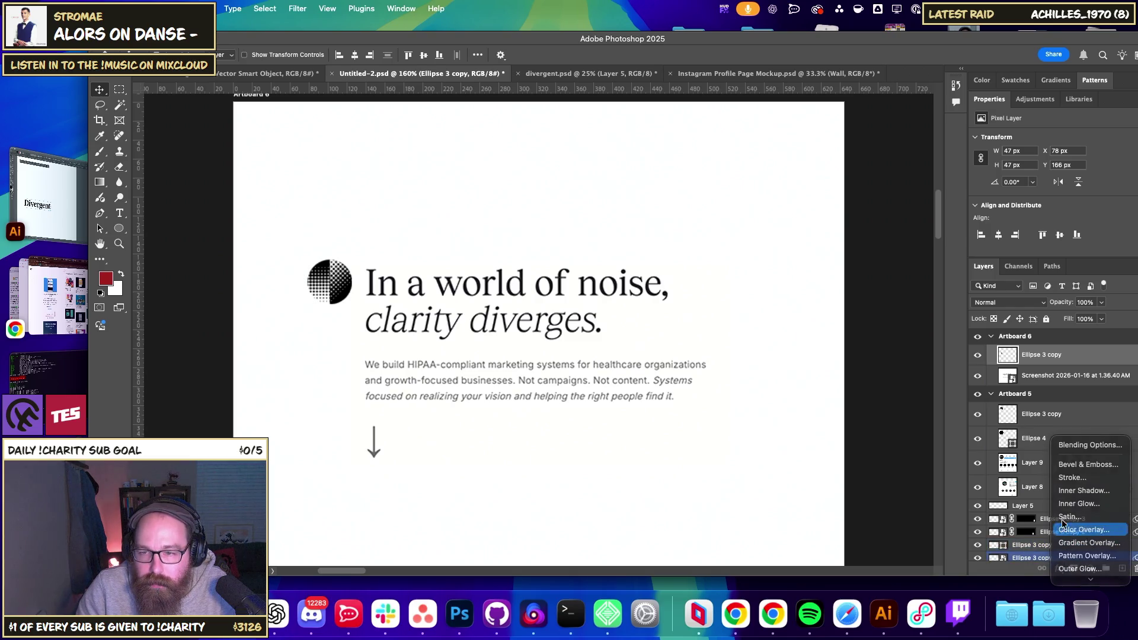
click(1062, 527)
click(816, 261)
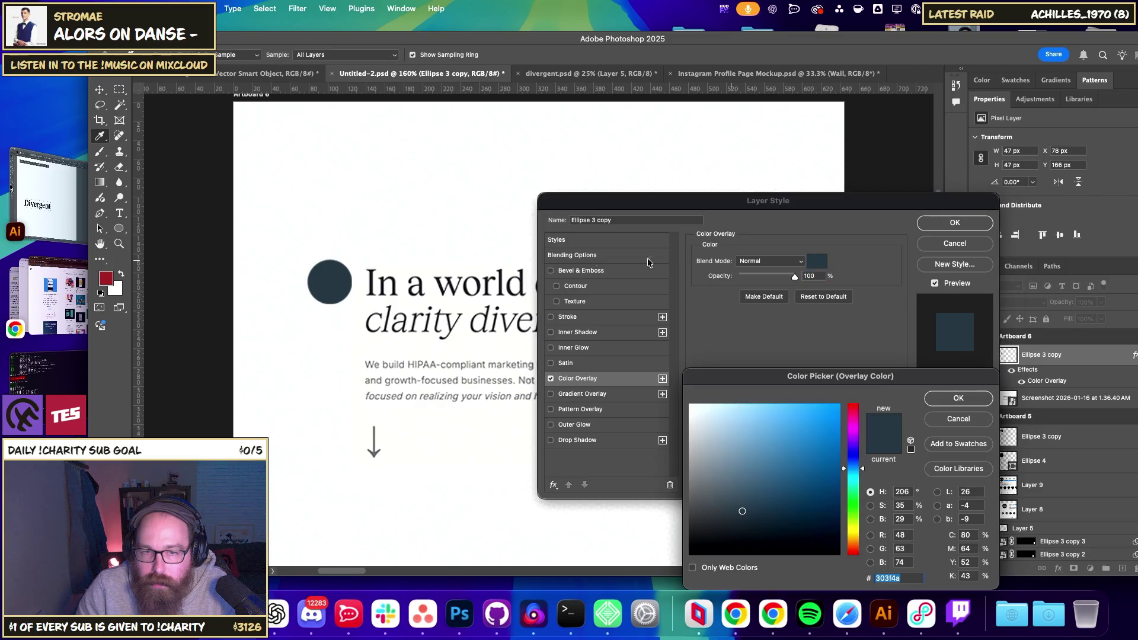
click(454, 278)
click(497, 296)
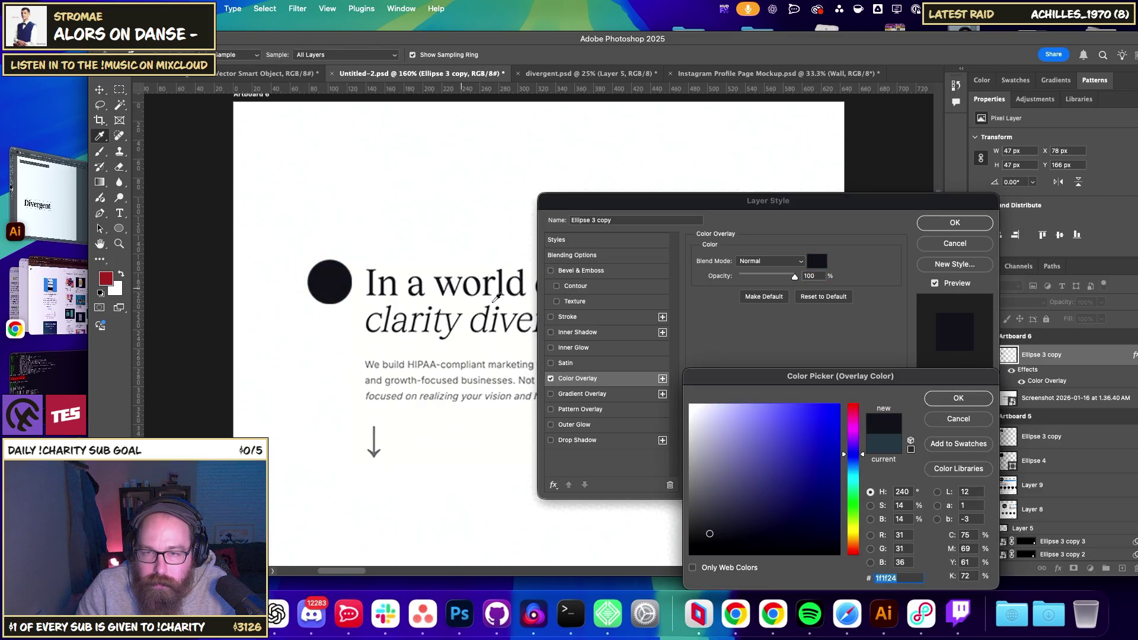
click(955, 398)
click(953, 222)
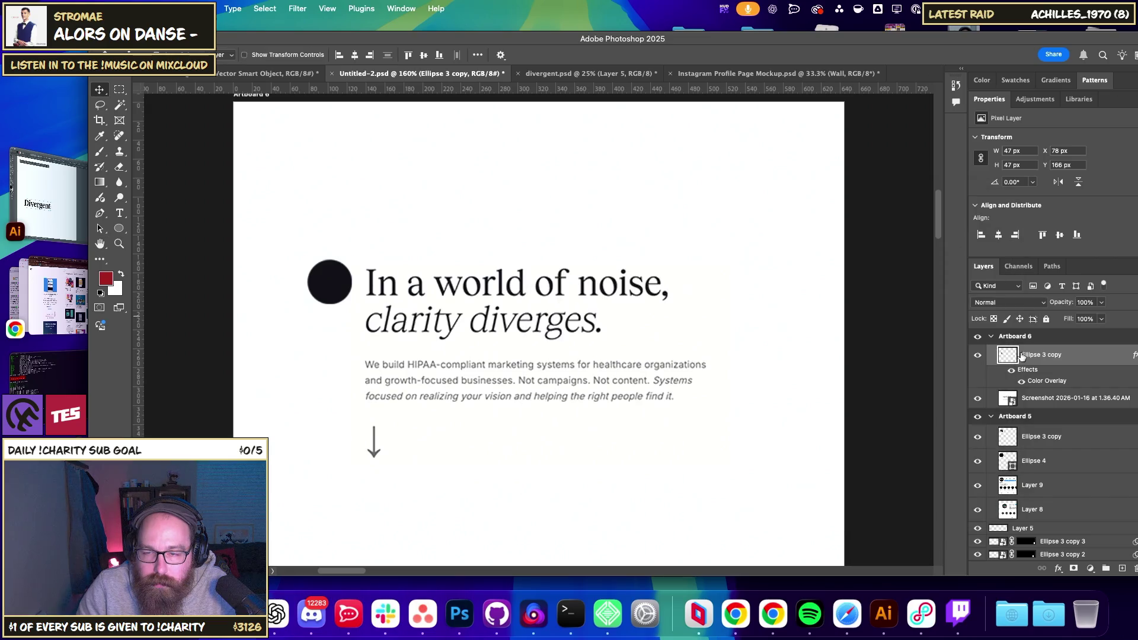
click(1007, 303)
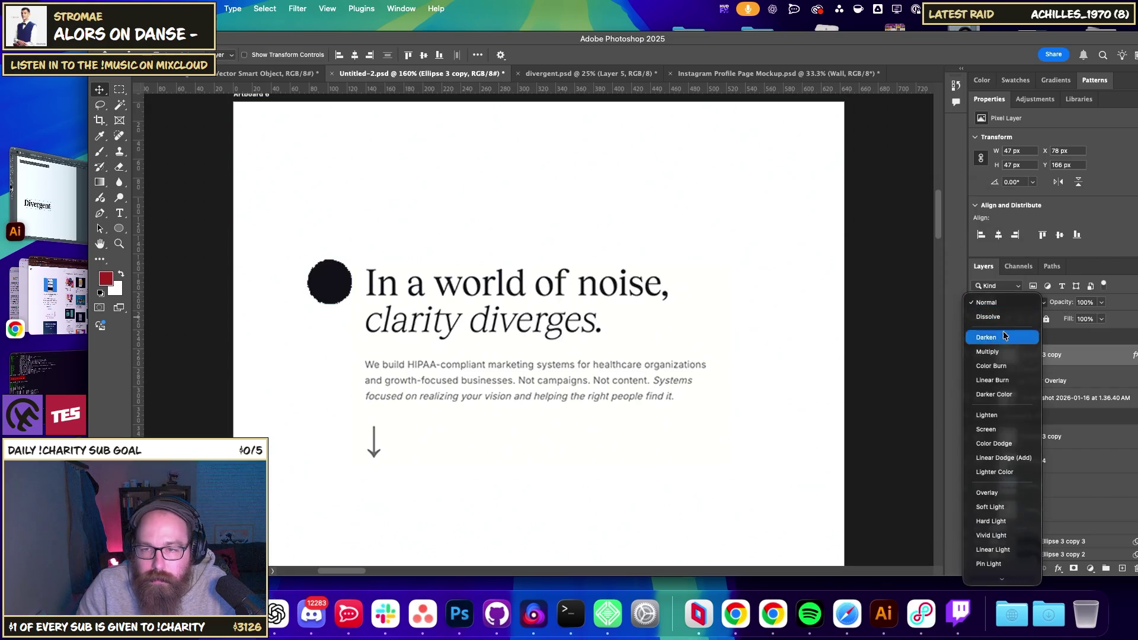
- Preview blend modes such as Linear Dodge (Add) on the circle, leaving blending unchanged
scroll(1000, 497, down, 3)
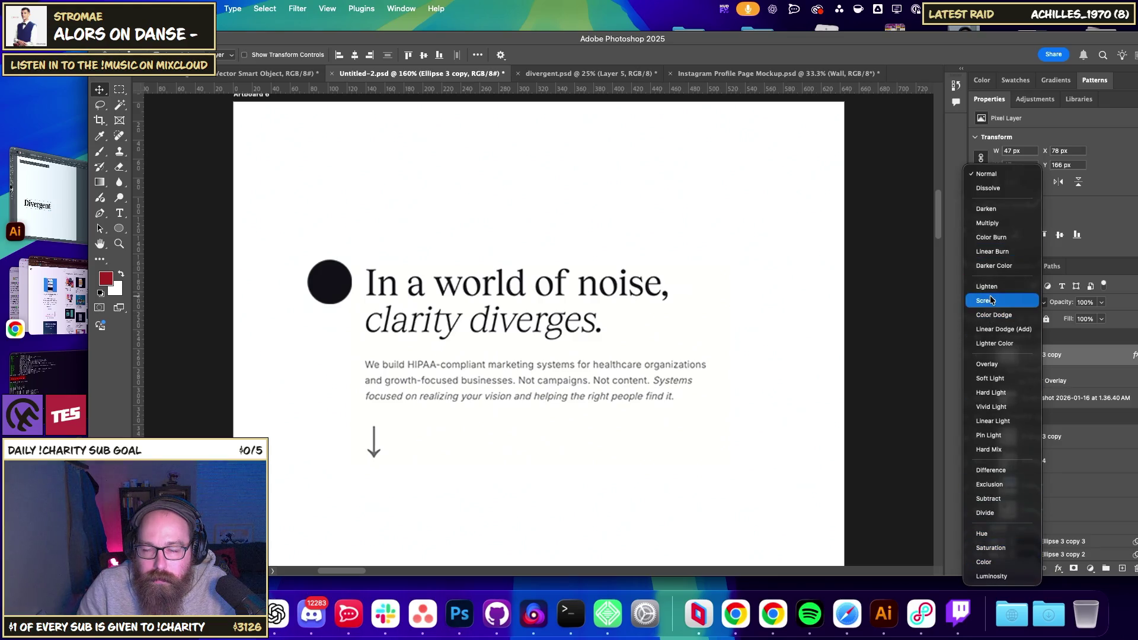
click(1111, 347)
click(977, 354)
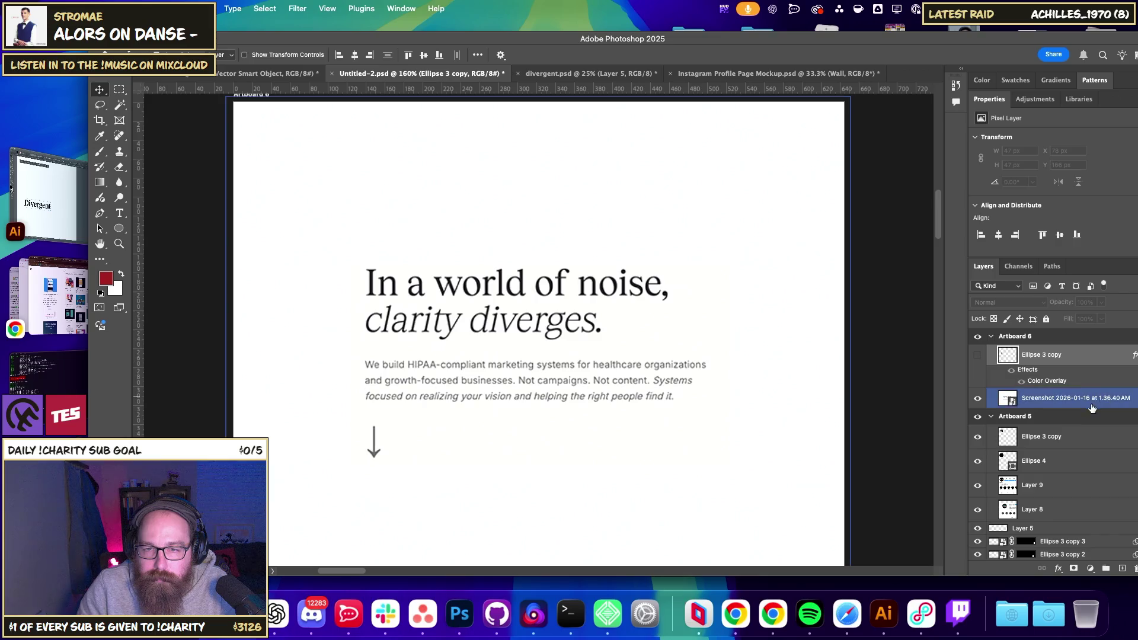
click(1043, 397)
click(977, 356)
click(1025, 382)
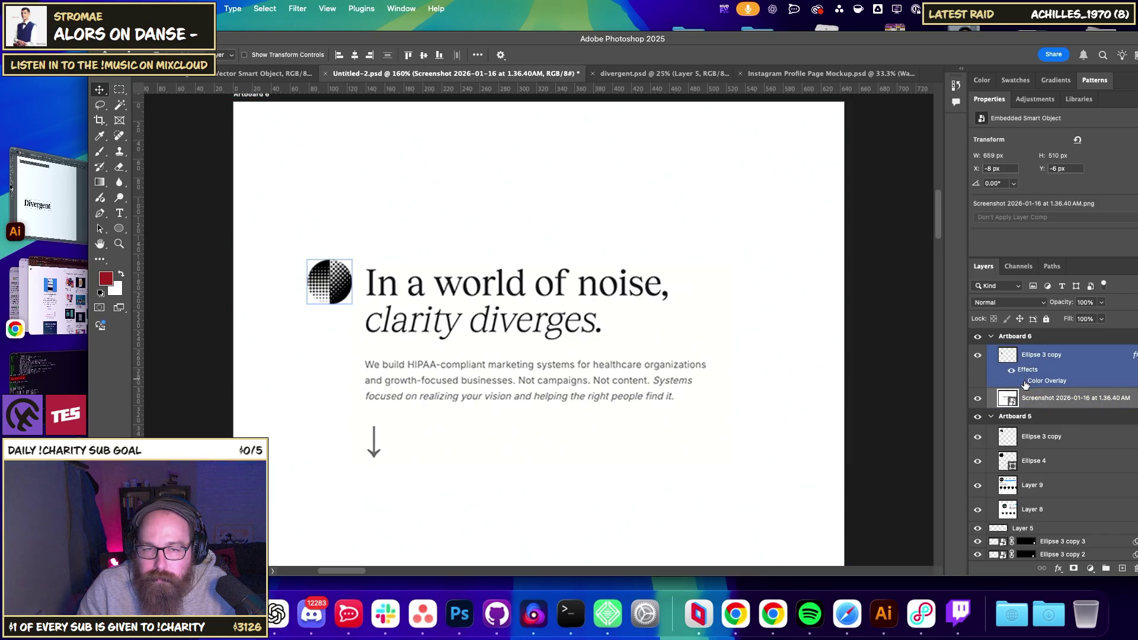
super+click(1031, 355)
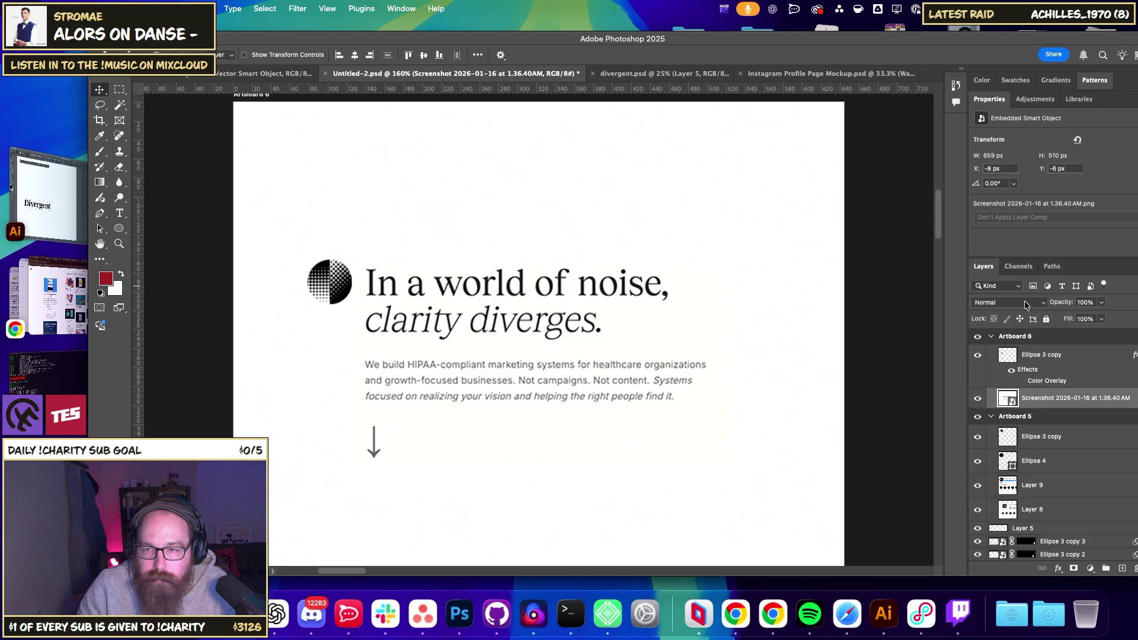
click(1025, 303)
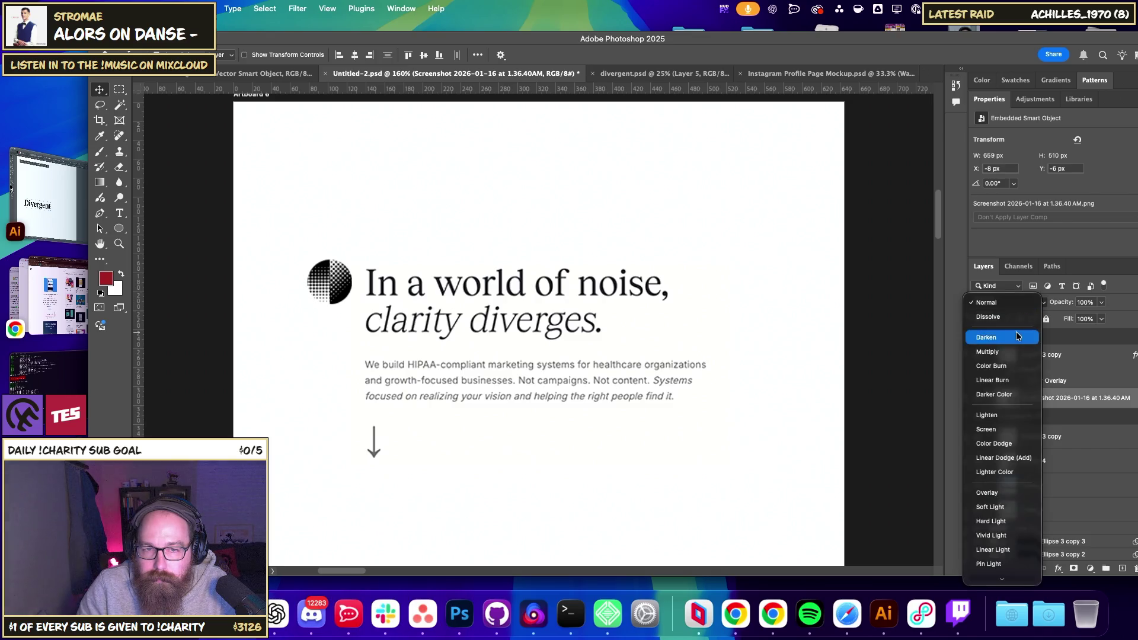
click(1043, 465)
click(1053, 359)
click(1007, 302)
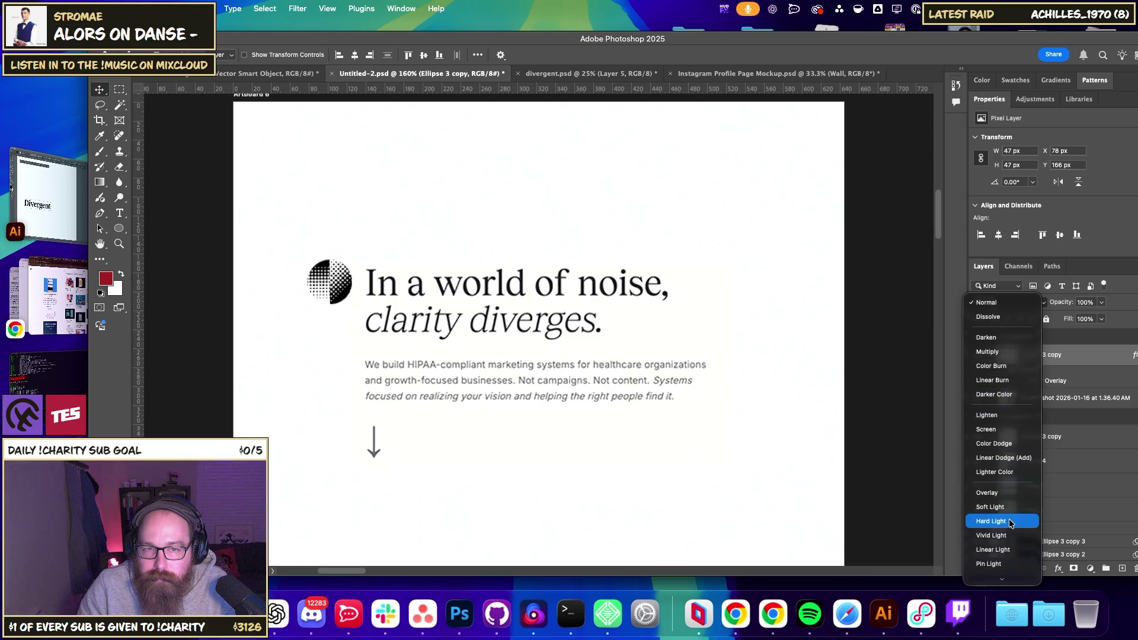
scroll(1010, 522, down, 5)
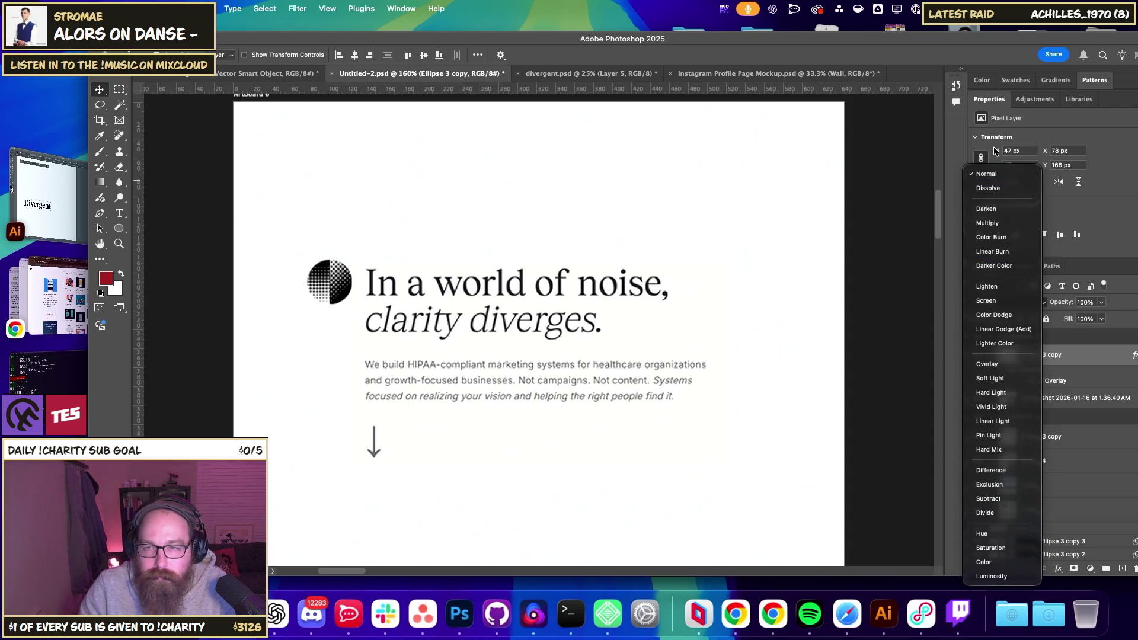
click(1017, 174)
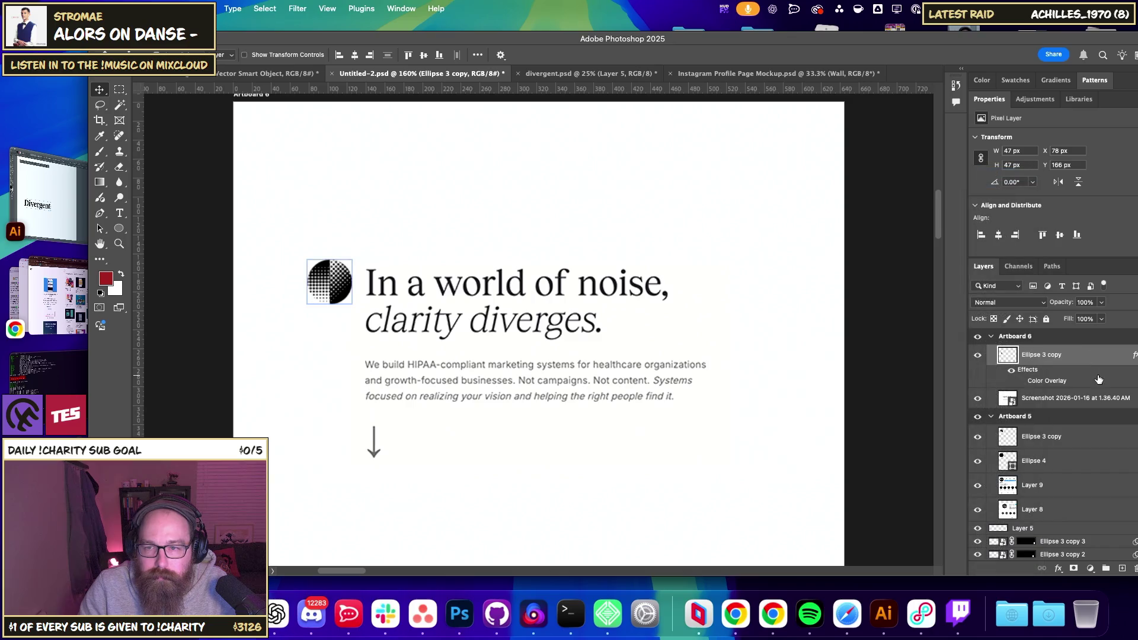
- Keep Normal blending and turn off the Color Overlay so the halftone shows again
click(1022, 381)
click(1022, 299)
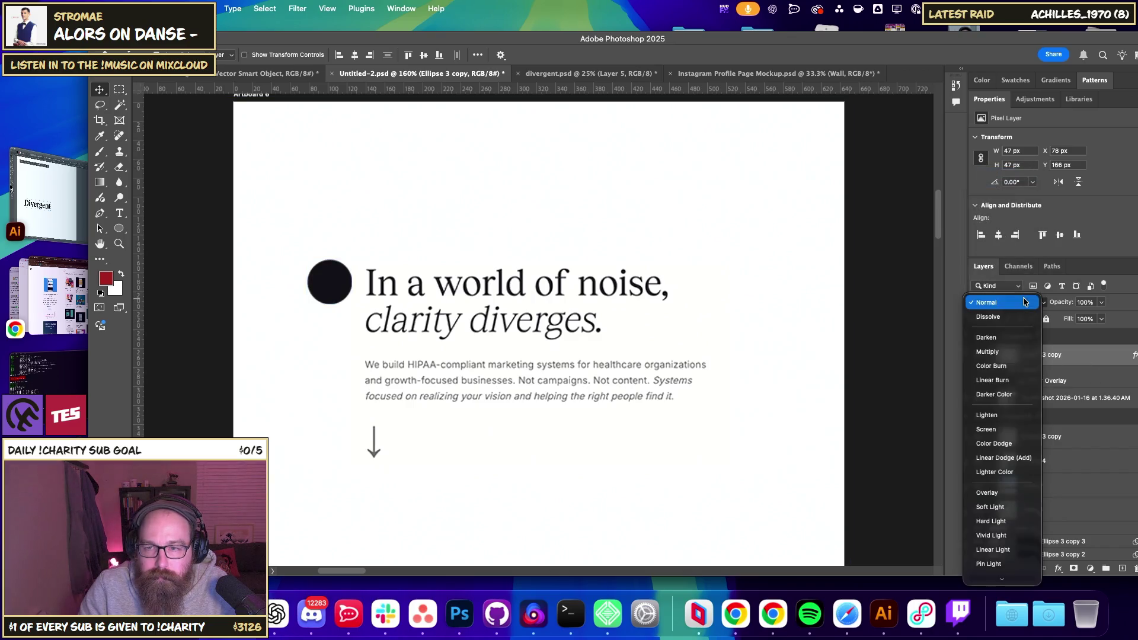
scroll(1002, 500, down, 5)
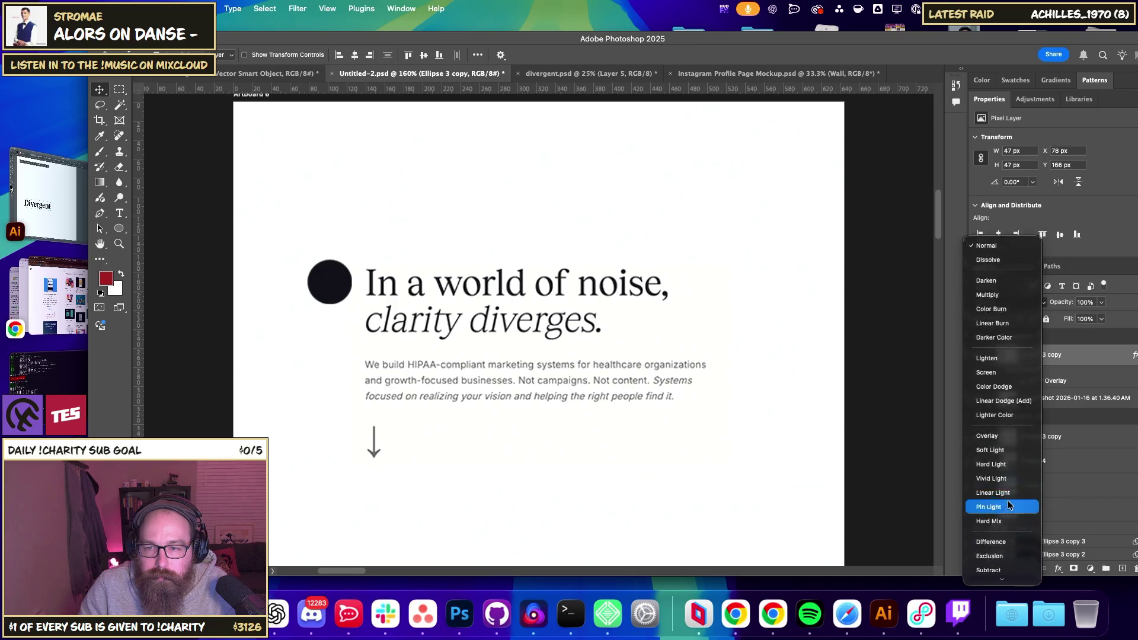
scroll(1001, 513, down, 2)
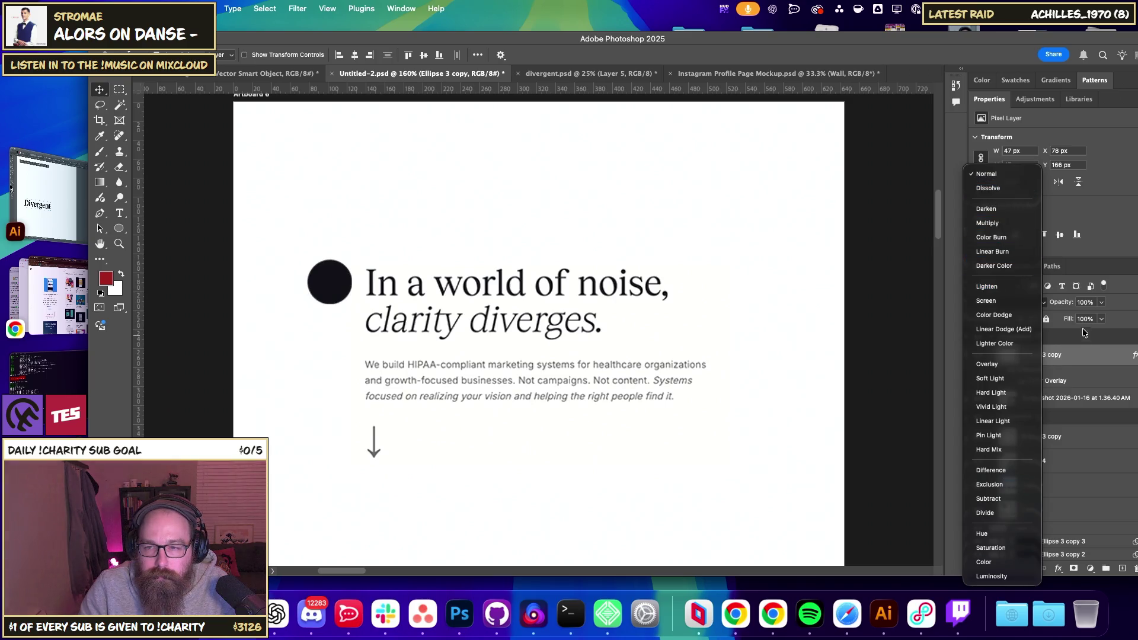
click(1082, 328)
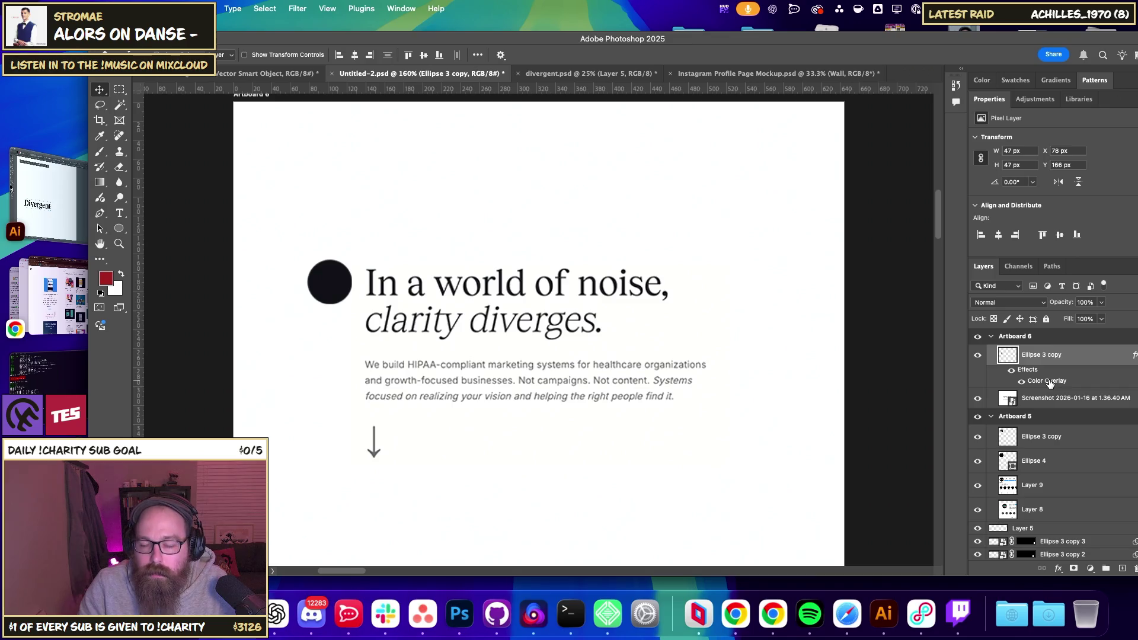
click(1021, 381)
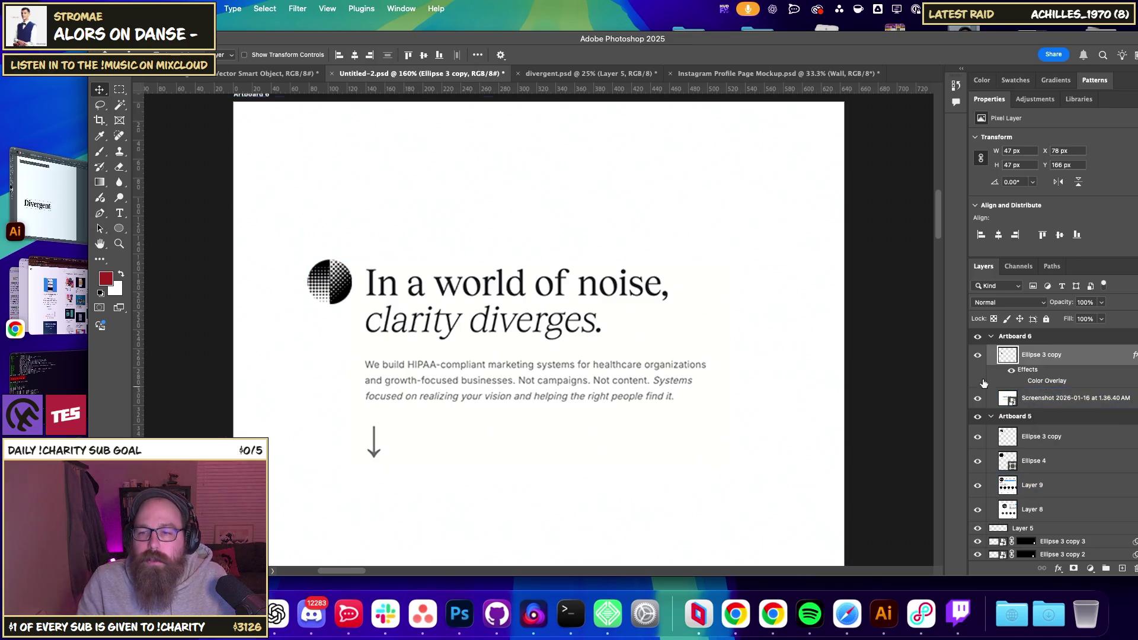
- Set the circle layer's opacity to 80%
mouse_move(1061, 304)
mouse_down()
mouse_move(1051, 305)
mouse_move(1061, 304)
mouse_up()
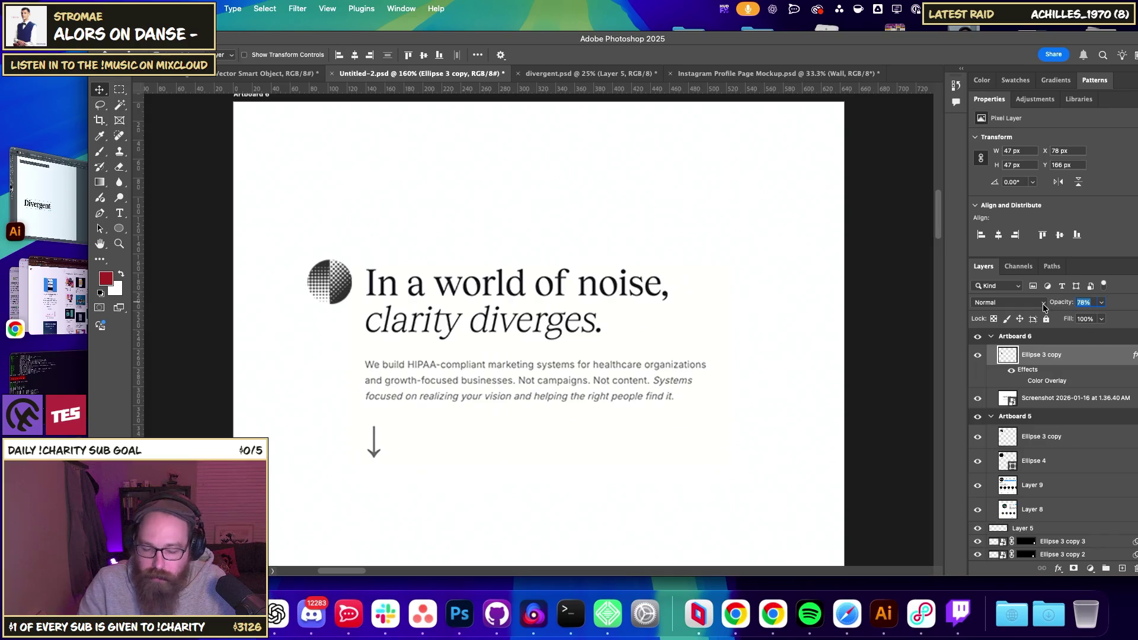
text(0)
key(Return)
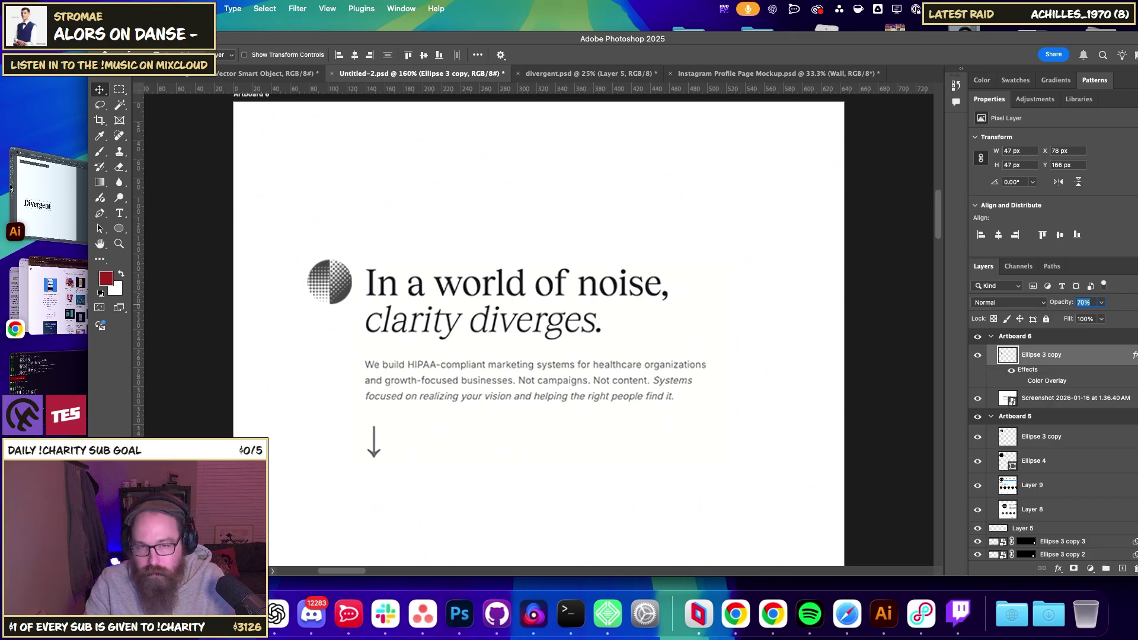
text(75)
key(Return)
key(8)
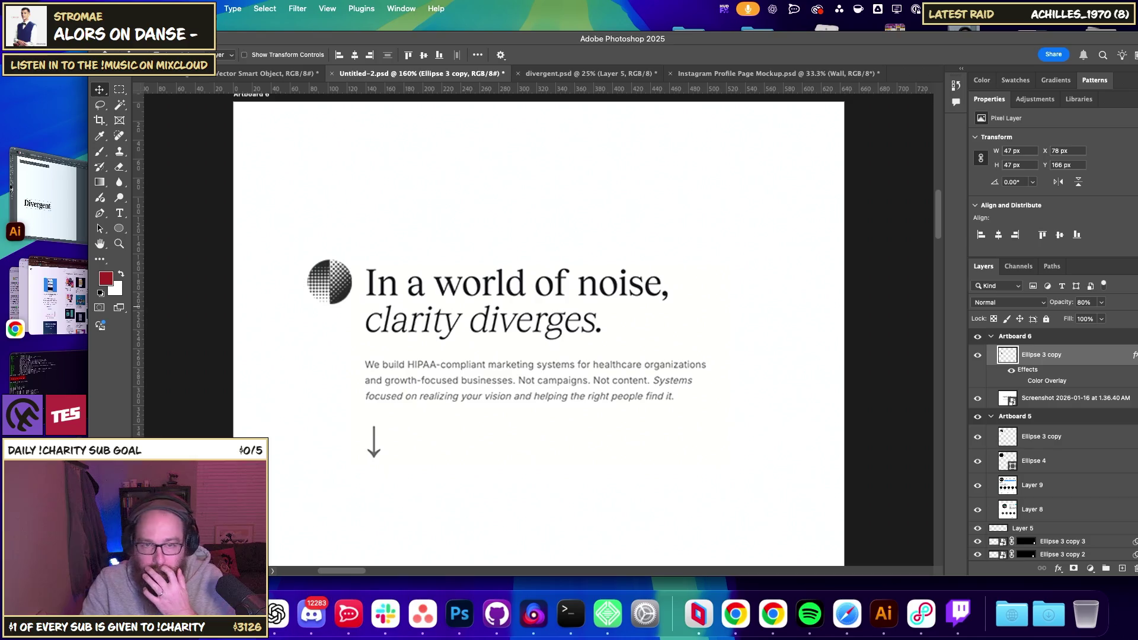
key(super+1)
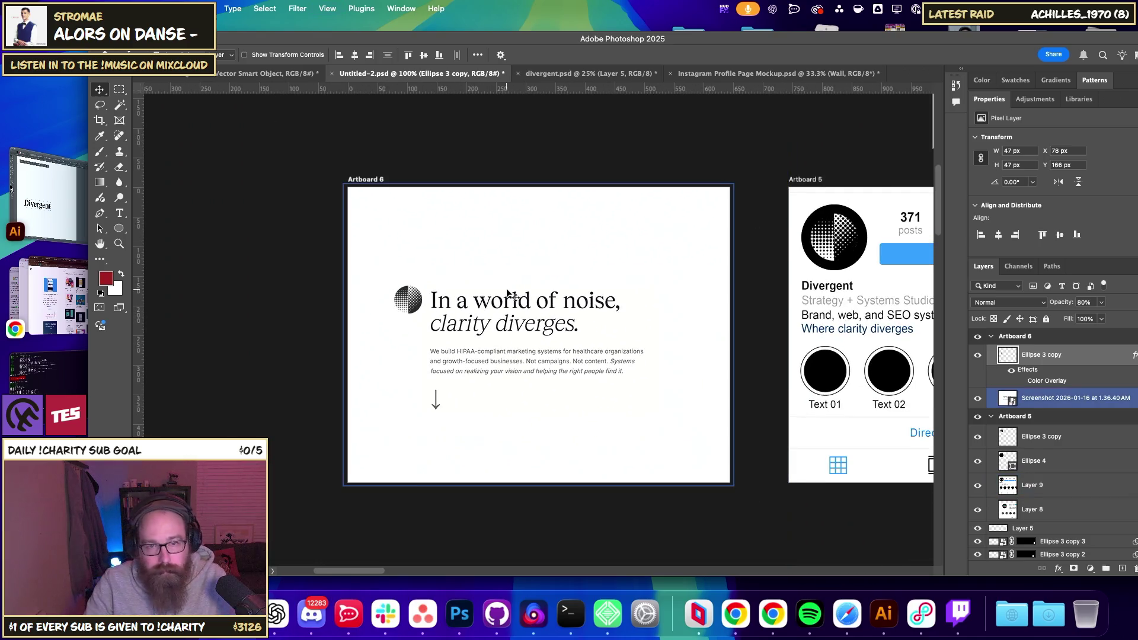
- Rotate the halftone circle and move it to Artboard 6's top-left corner
key(super+t)
key(super+equal)
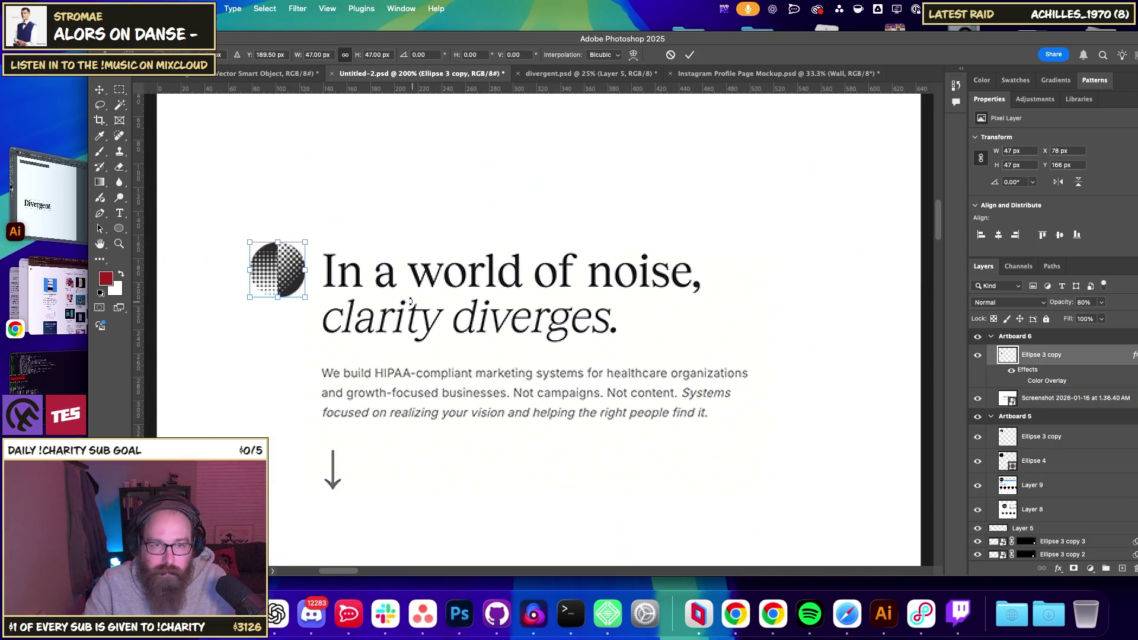
drag(310, 335, 296, 360)
key(Return)
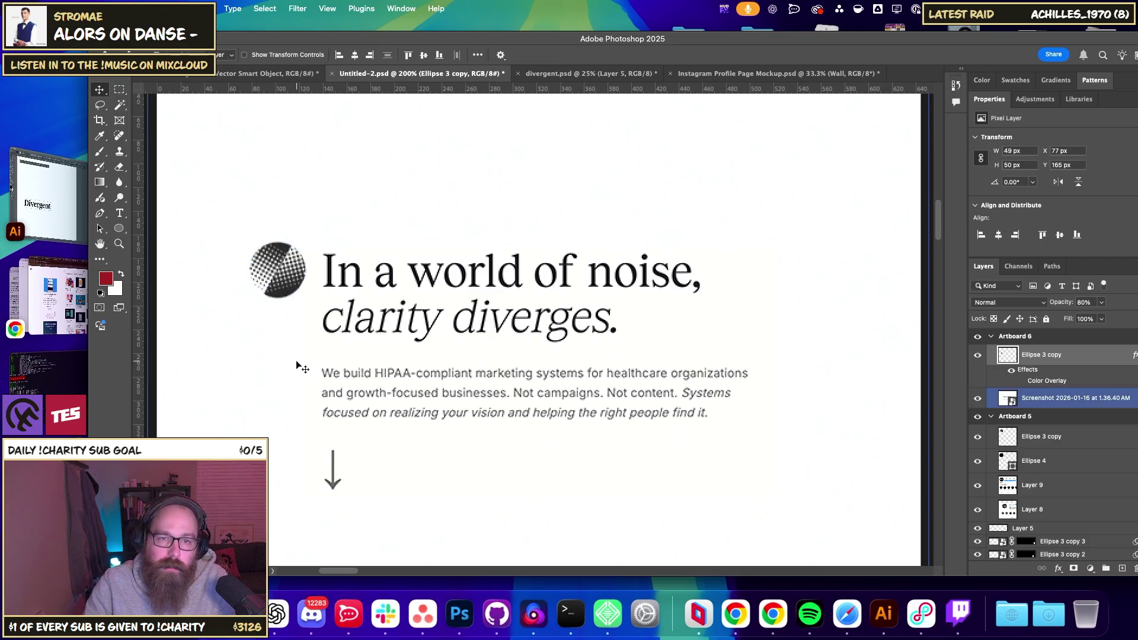
key(super+minus)
key(super+minus)
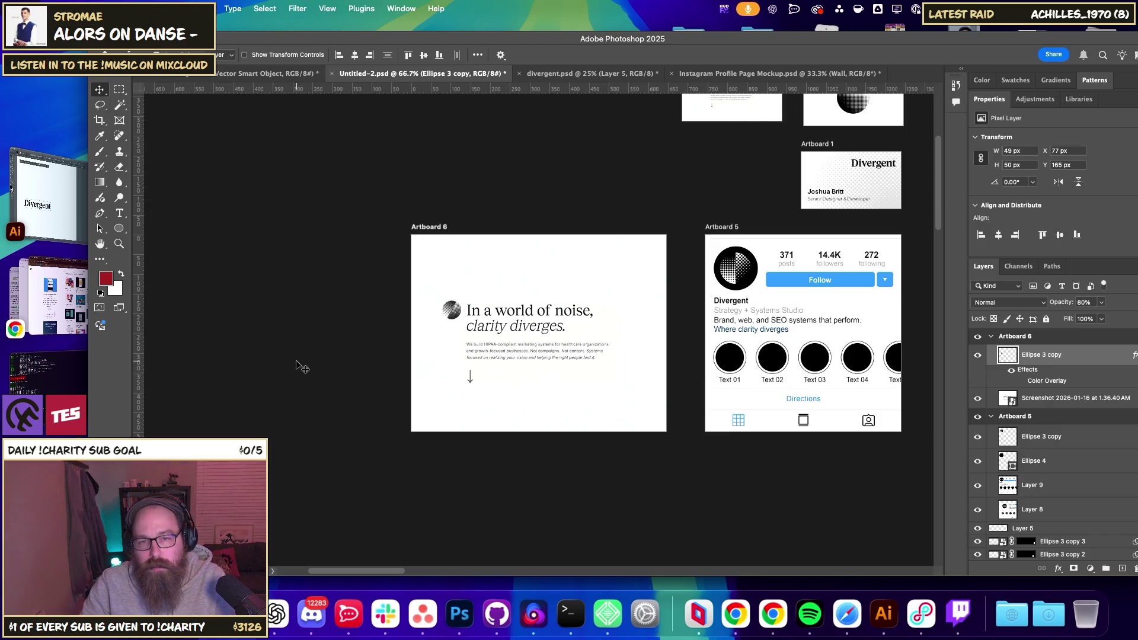
key(super+equal)
mouse_move(405, 305)
mouse_down()
mouse_move(705, 224)
mouse_move(388, 225)
mouse_up()
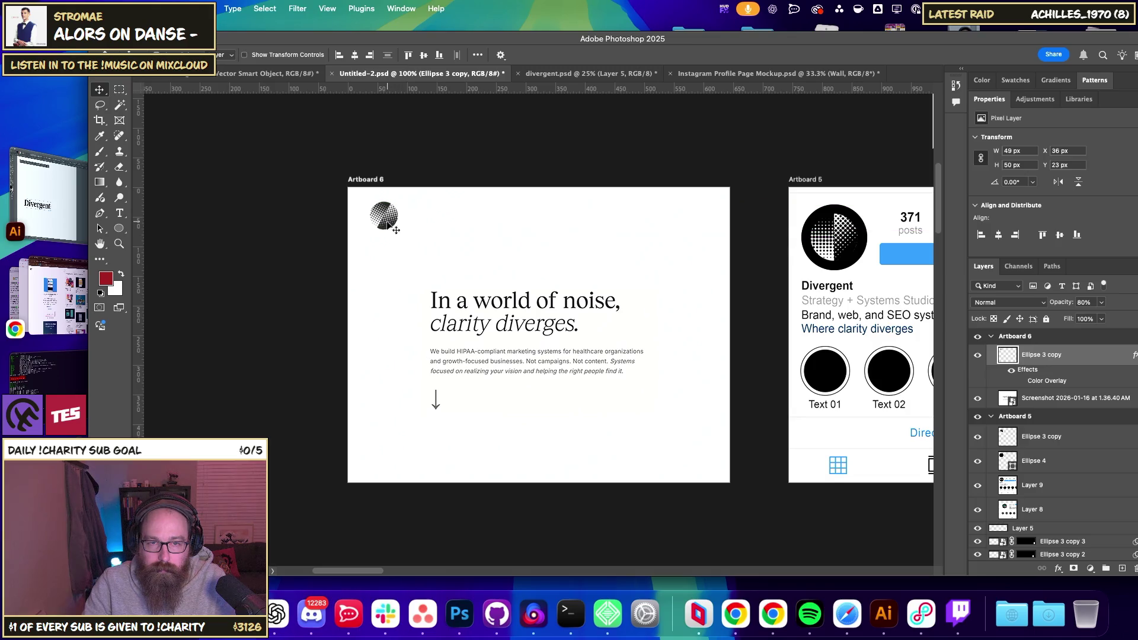
click(256, 317)
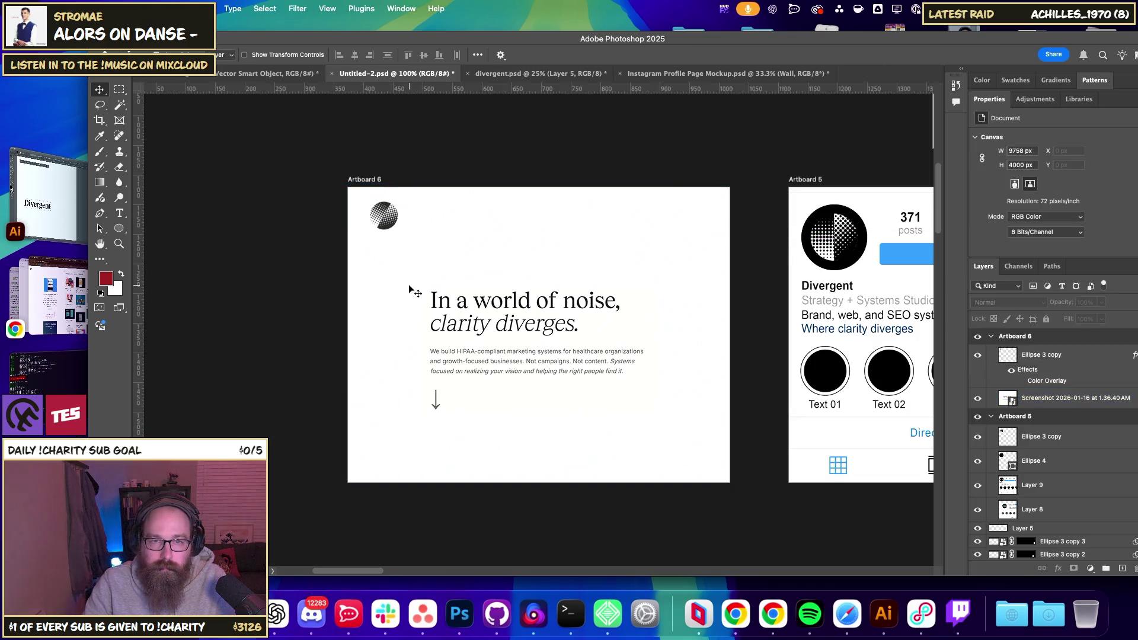
- Rotate the Ellipse 3 copy circle to 75°
right_click(390, 219)
click(398, 220)
key(super+t)
mouse_move(401, 238)
mouse_down()
mouse_move(348, 266)
mouse_move(360, 262)
mouse_up()
key(Return)
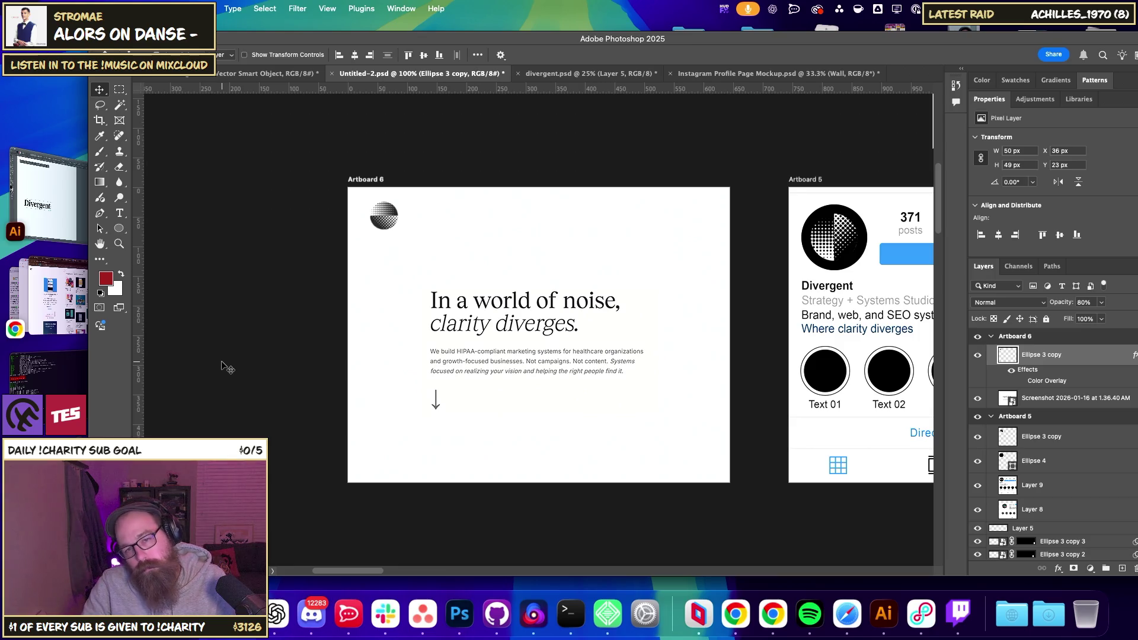
key(super+minus)
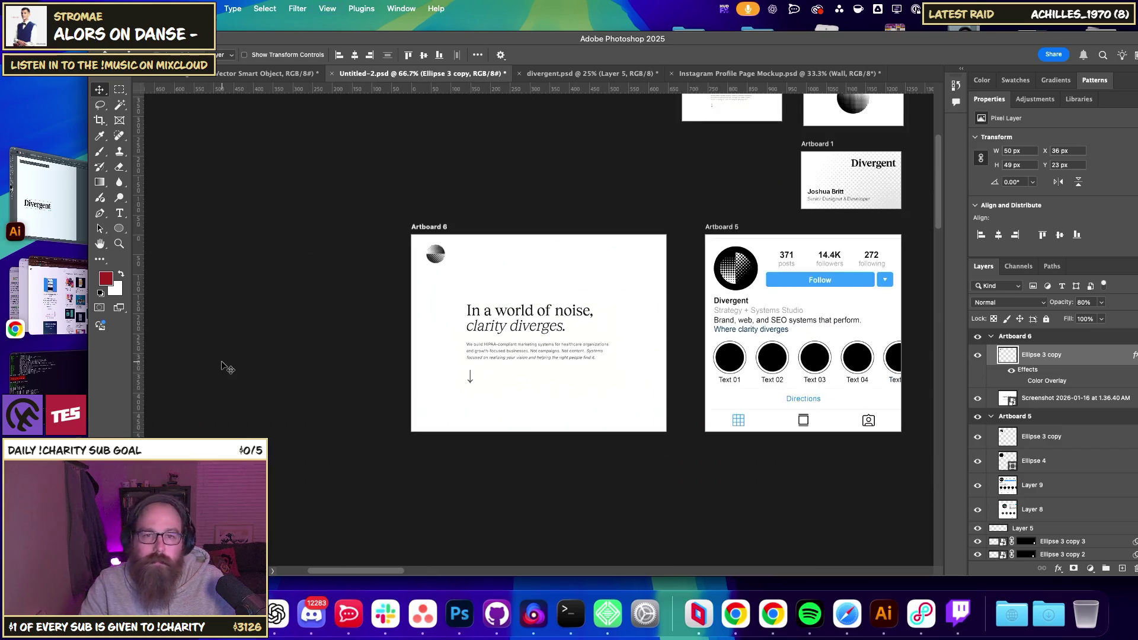
- Undo the last change and drag the halftone circle to a new spot on Artboard 6
key(super+plus)
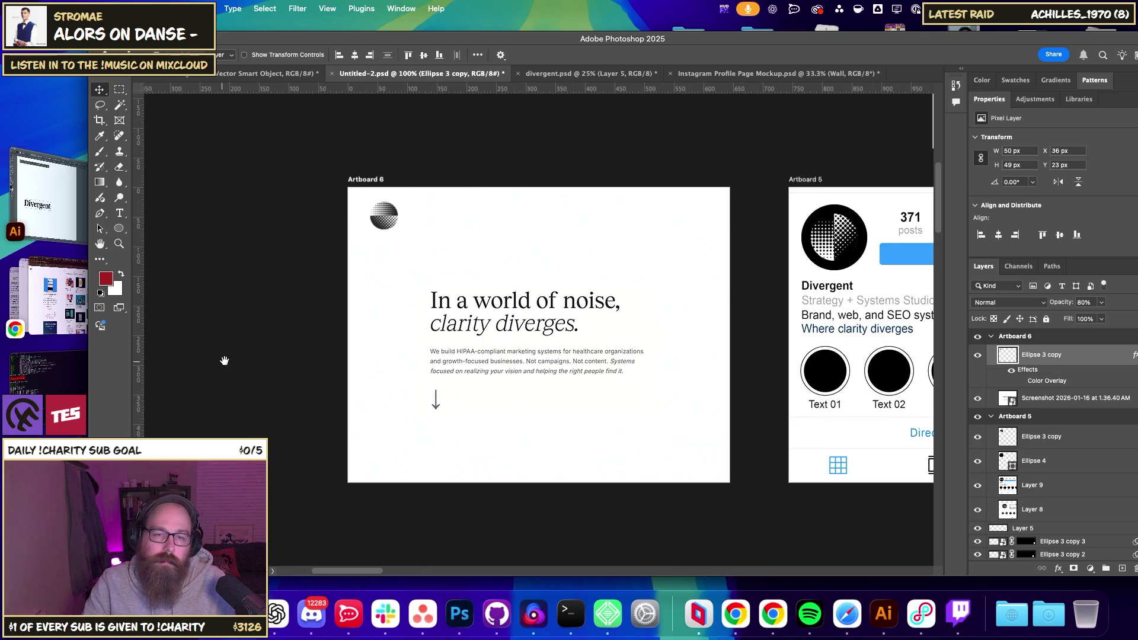
click(341, 379)
scroll(341, 379, right, 5)
scroll(341, 379, up, 1)
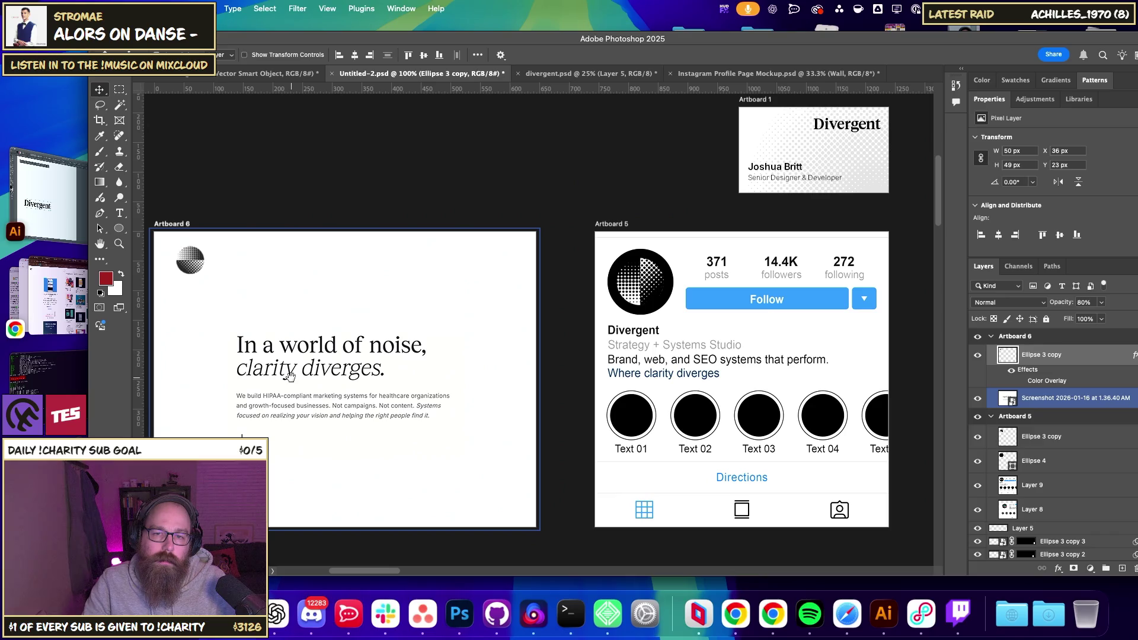
scroll(289, 376, left, 3)
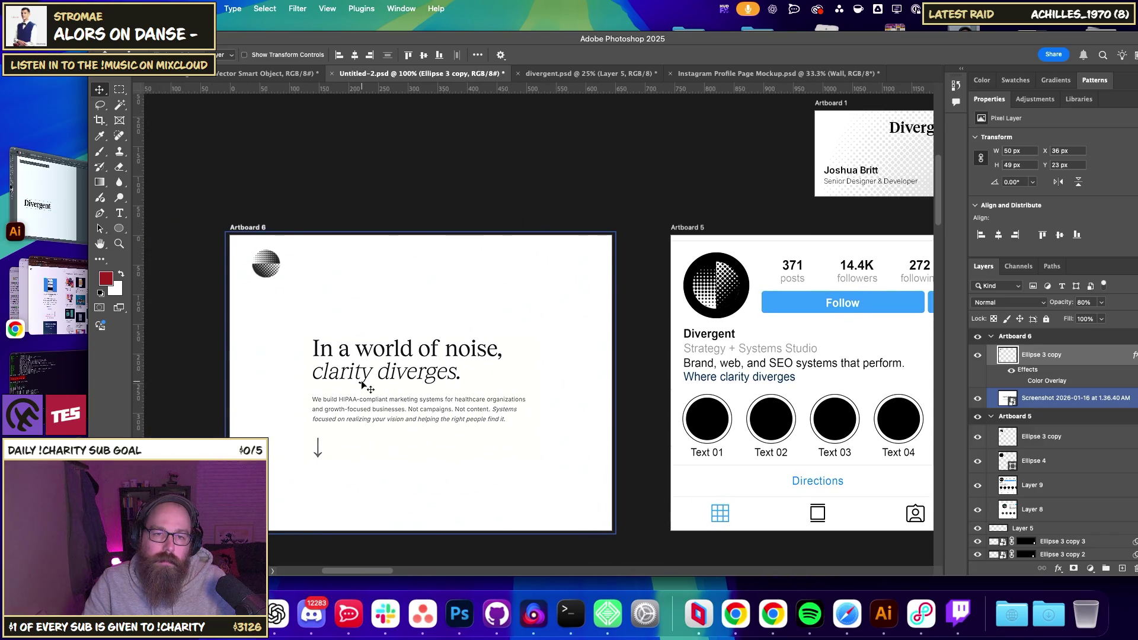
key(super+z)
mouse_move(336, 365)
mouse_down()
mouse_move(330, 330)
mouse_move(294, 353)
mouse_move(295, 257)
mouse_move(270, 269)
mouse_up()
- Shrink the circle to 42 × 42 px and place it just above the headline's left edge
key(super+t)
click(382, 303)
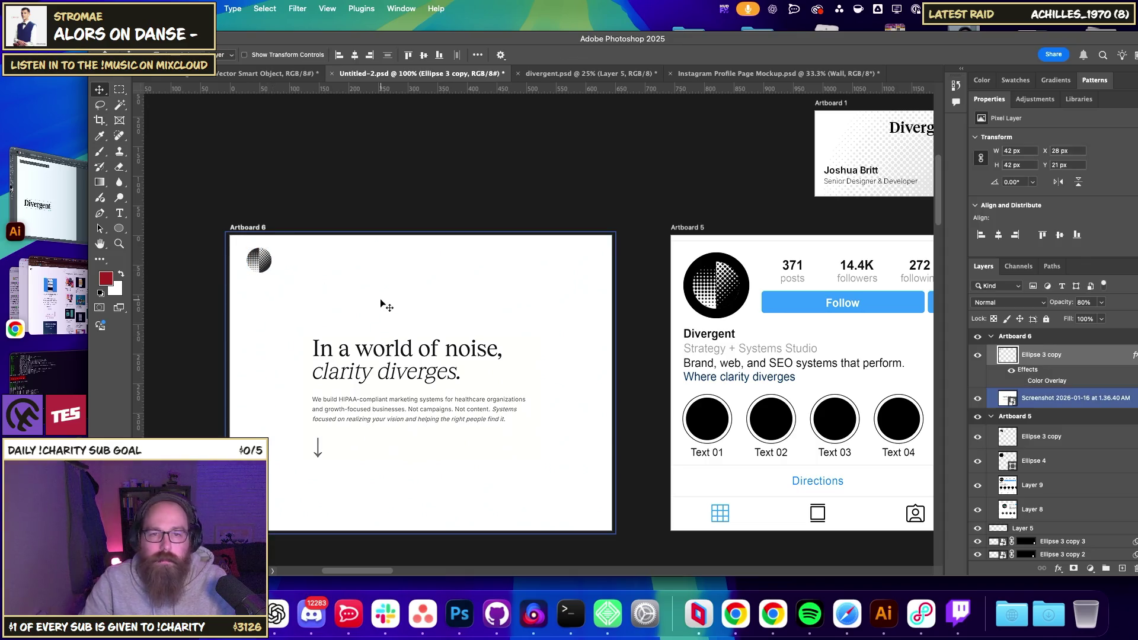
key(Left)
key(Down)
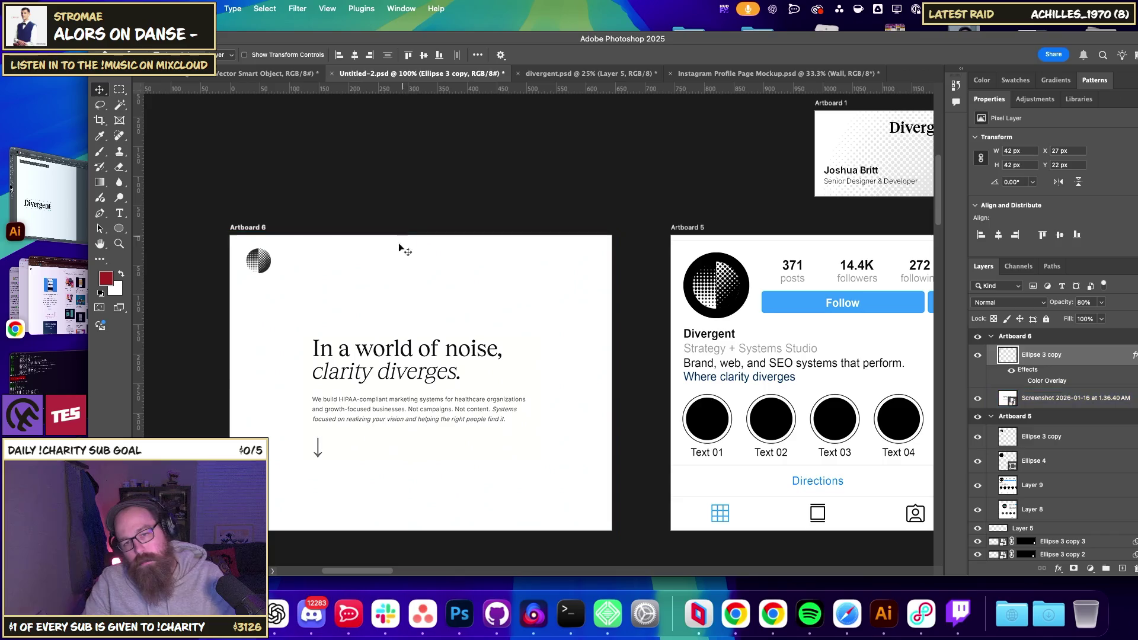
mouse_move(268, 267)
mouse_down()
mouse_move(339, 243)
mouse_move(335, 322)
mouse_up()
click(386, 216)
click(481, 328)
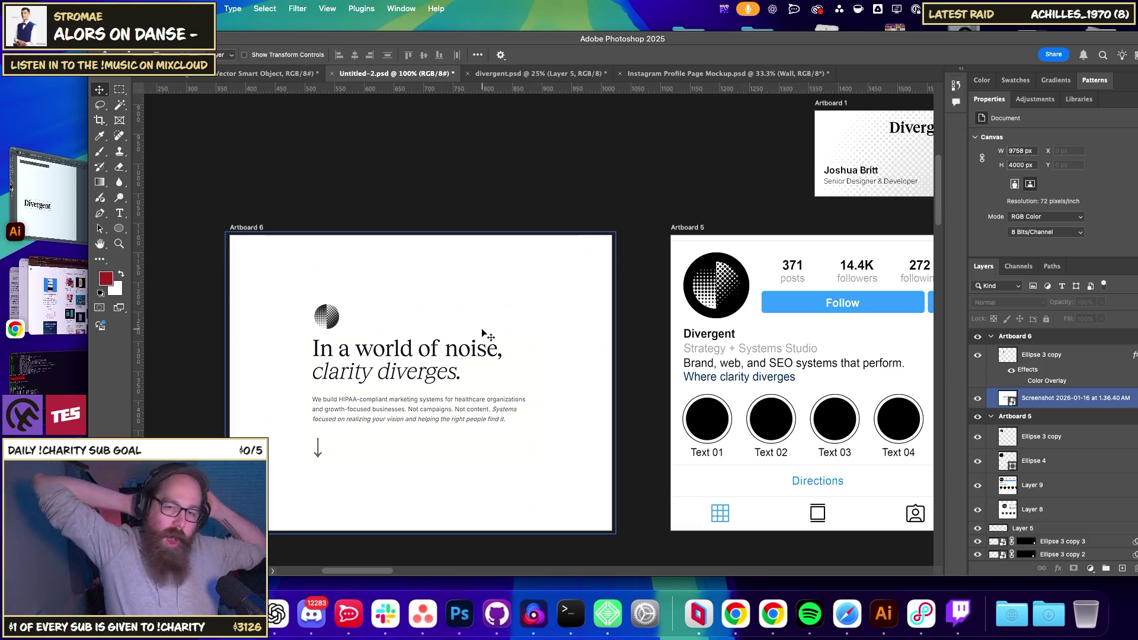
click(617, 184)
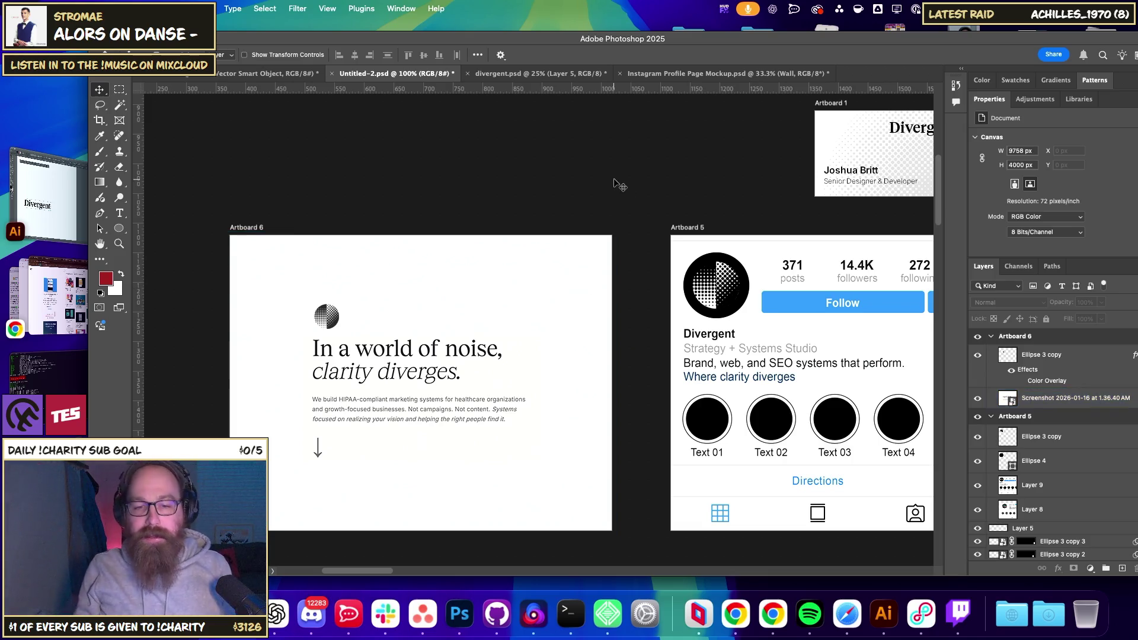
- Shrink and shift the halftone texture (Layer 2) on the business card, adjusting its opacity slightly
scroll(651, 192, right, 10)
scroll(651, 192, up, 4)
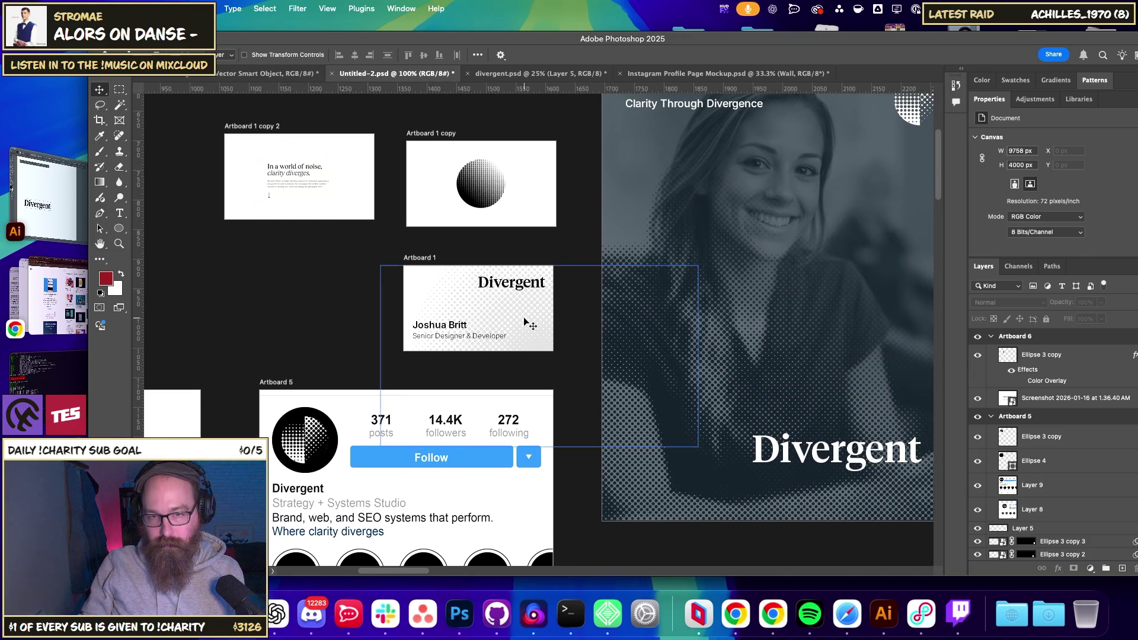
drag(524, 322, 474, 312)
key(ctrl+t)
mouse_move(496, 430)
mouse_down()
mouse_move(550, 361)
mouse_move(530, 332)
mouse_up()
mouse_move(615, 227)
mouse_down()
mouse_move(561, 238)
mouse_move(554, 261)
mouse_up()
drag(522, 301, 489, 304)
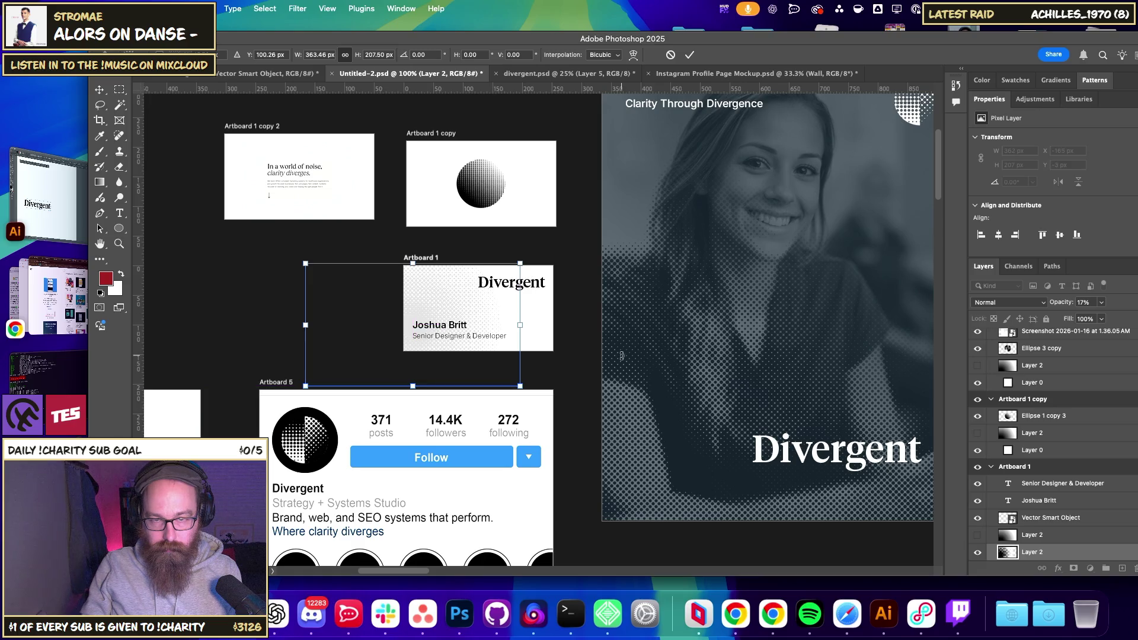
key(Return)
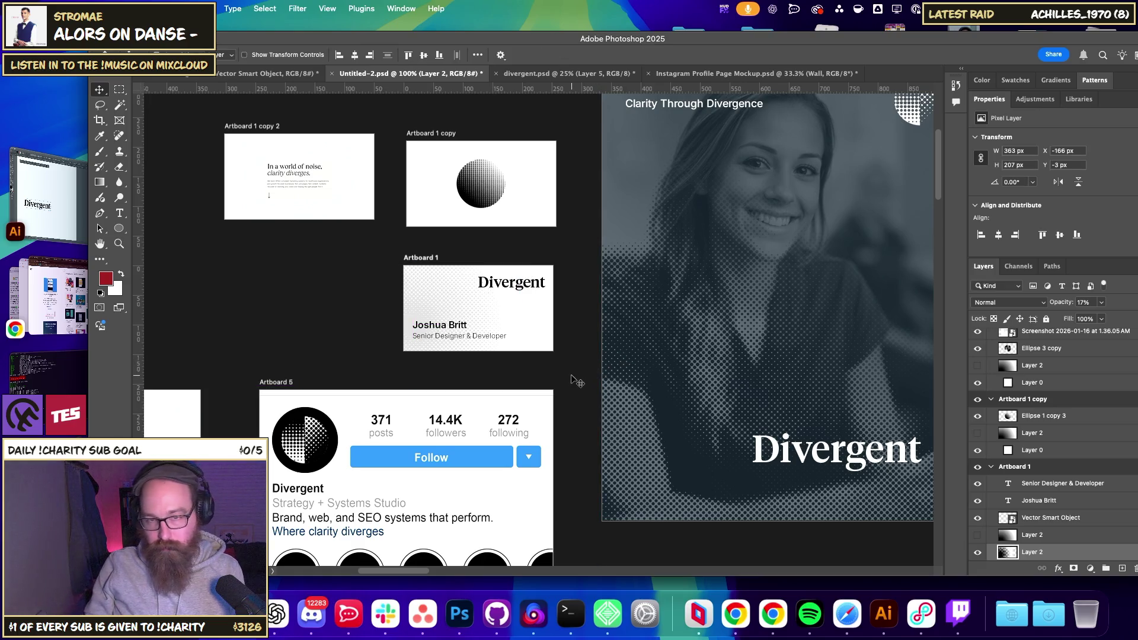
drag(1056, 302, 1059, 304)
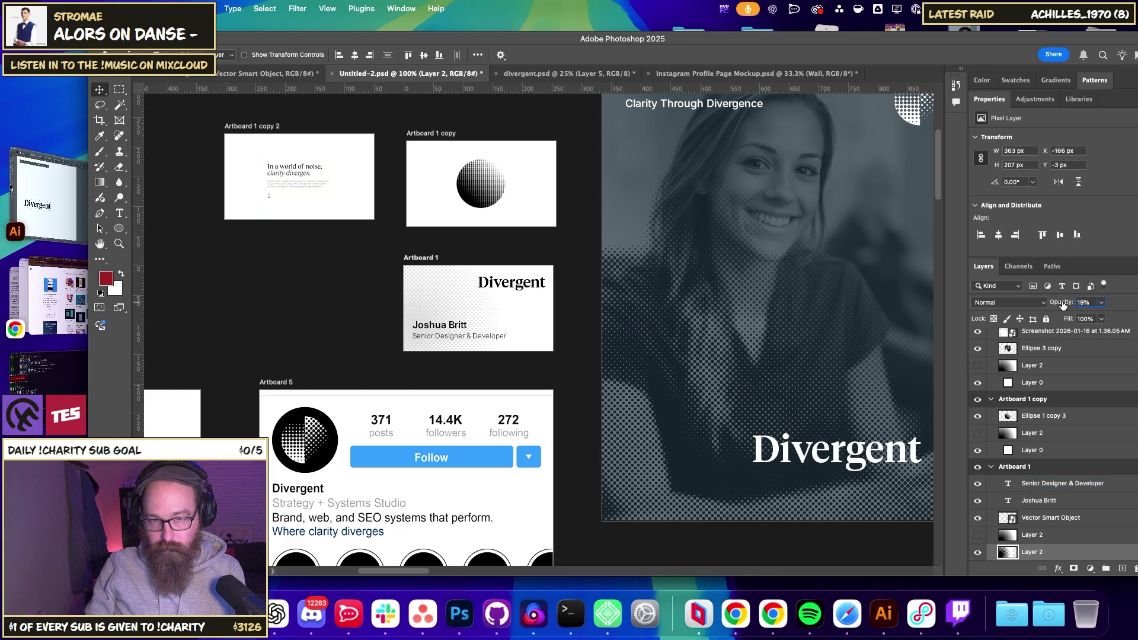
key(super+equal)
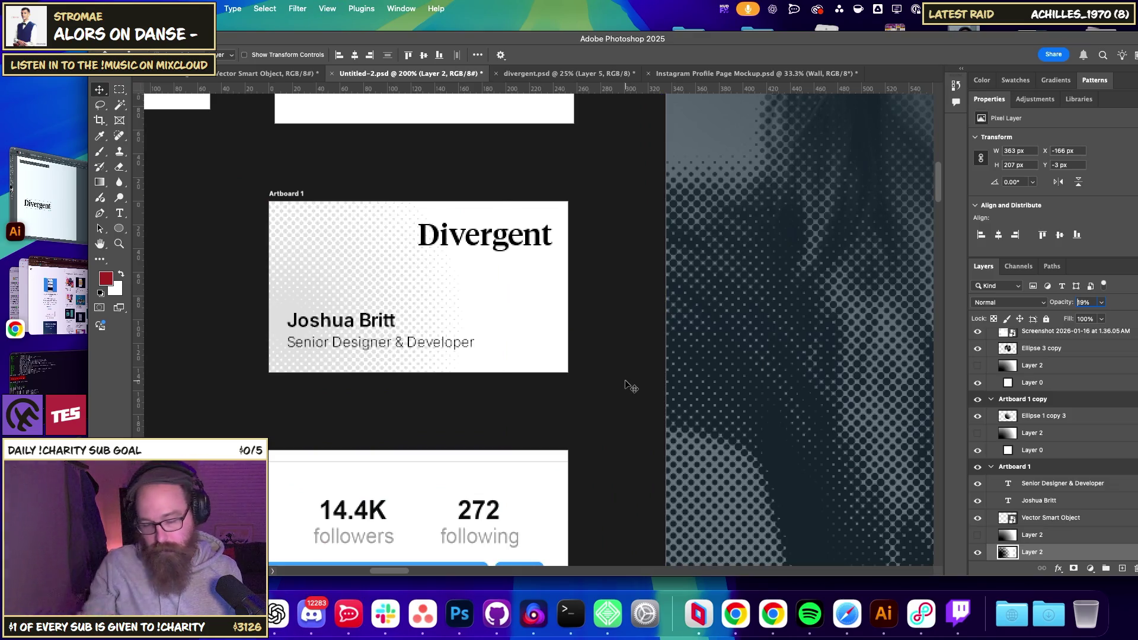
- Resize the halftone texture to 363 px wide and move it to the card's right side
key(super+t)
mouse_move(513, 326)
mouse_down()
mouse_move(558, 334)
mouse_move(473, 336)
mouse_move(547, 335)
mouse_move(528, 325)
mouse_move(719, 329)
mouse_up()
drag(568, 338, 470, 340)
key(Return)
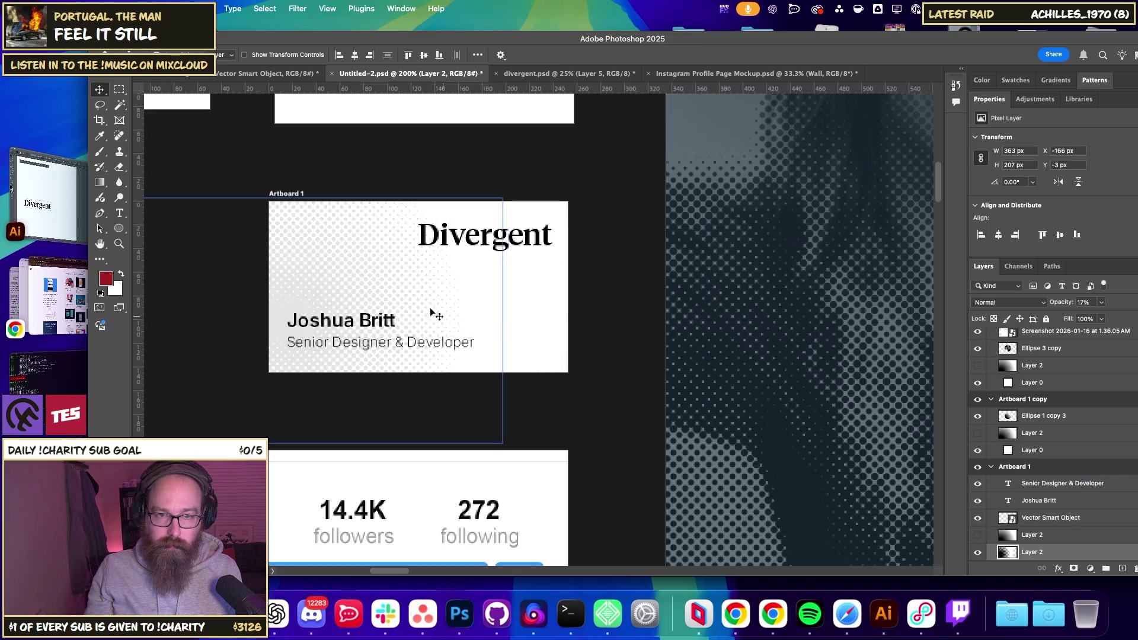
mouse_move(372, 297)
mouse_down()
mouse_move(513, 335)
mouse_move(571, 301)
mouse_move(596, 341)
mouse_move(554, 308)
mouse_move(571, 285)
mouse_up()
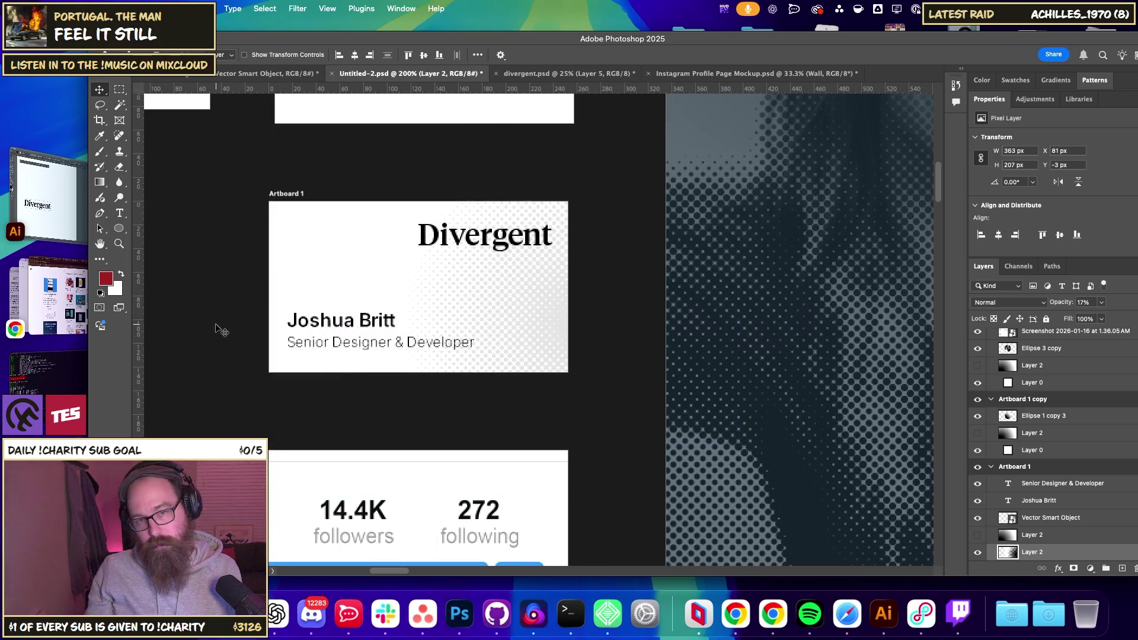
click(218, 325)
key(super+minus)
key(super+minus)
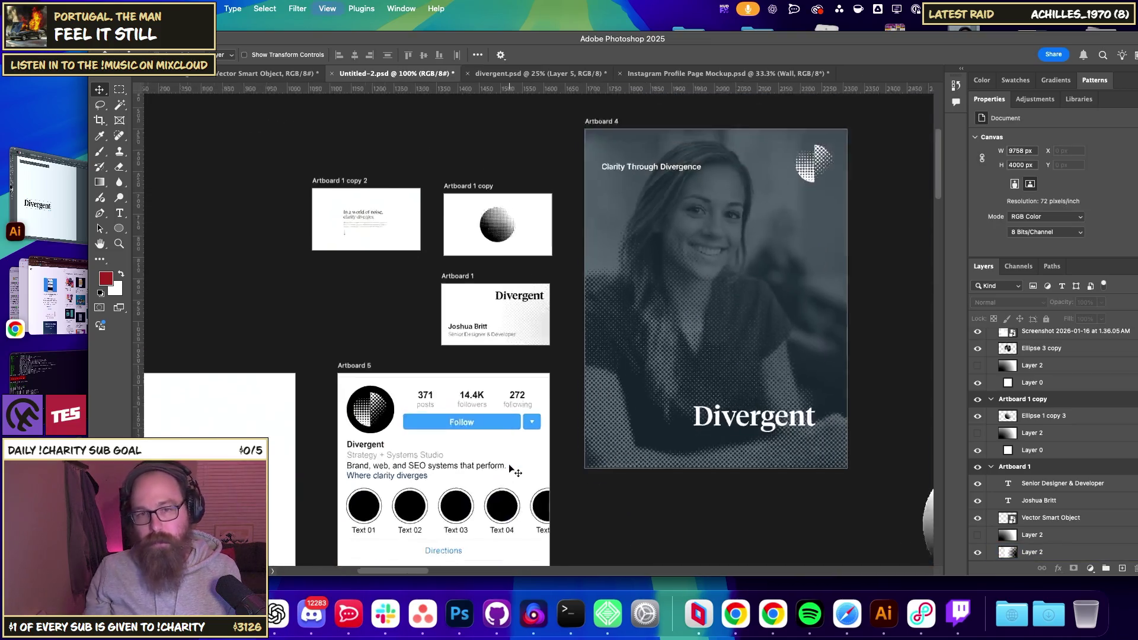
- Pan Artboards 5 and 6 toward the centre and look through the other open documents
mouse_move(683, 456)
mouse_down()
mouse_move(592, 409)
mouse_move(489, 413)
mouse_up()
drag(610, 477, 783, 343)
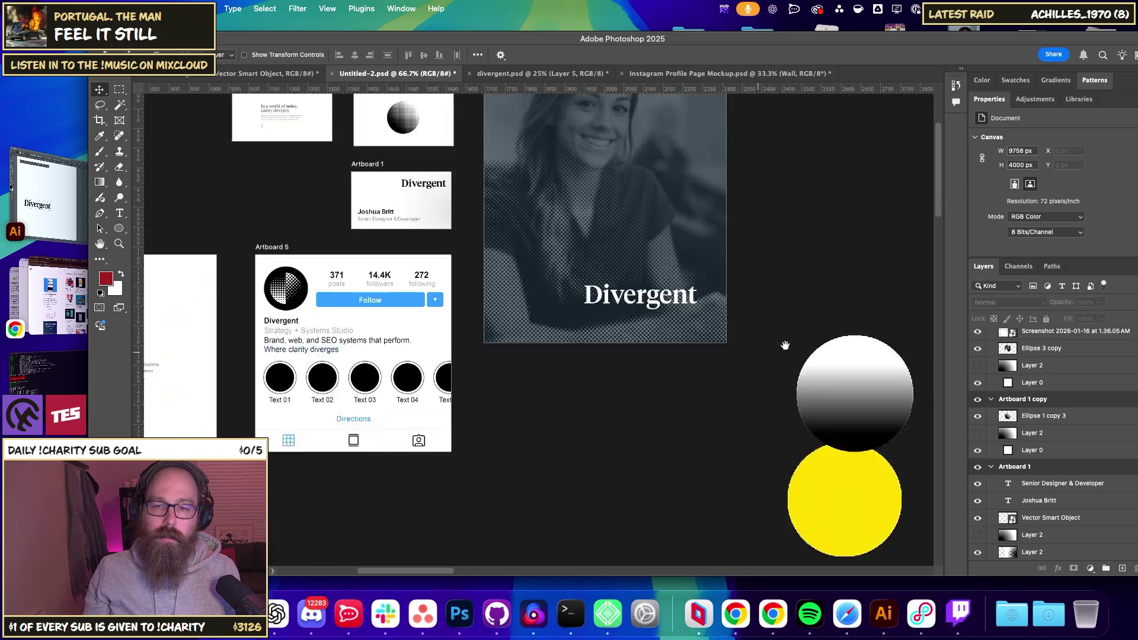
mouse_move(571, 406)
mouse_down()
mouse_move(693, 426)
mouse_move(674, 501)
mouse_up()
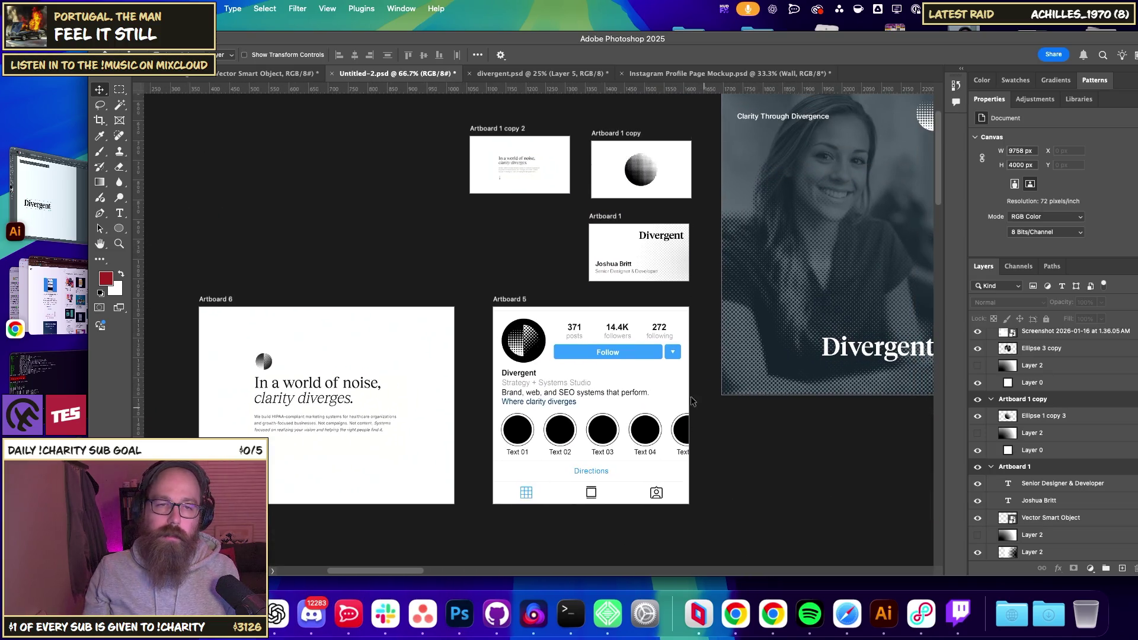
click(225, 74)
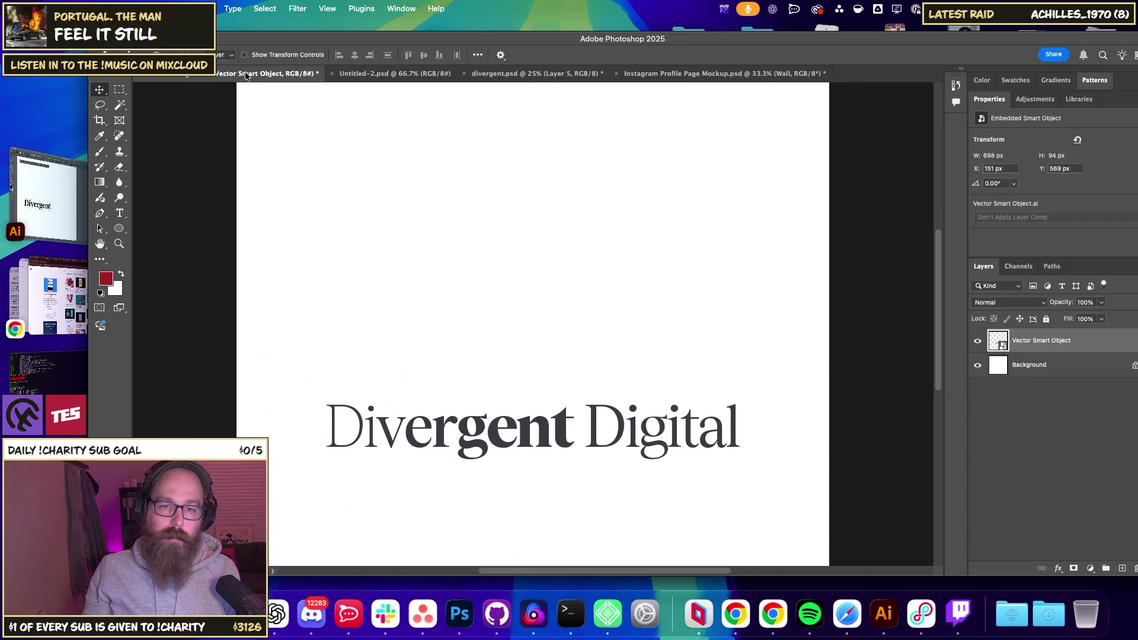
click(535, 74)
click(675, 73)
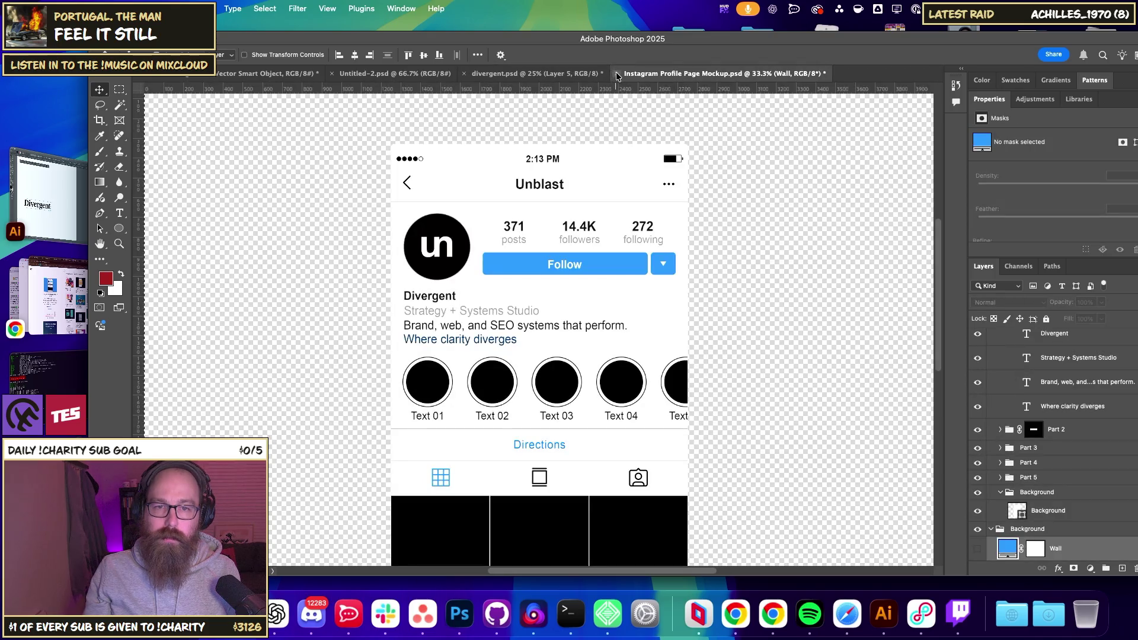
- Close the Instagram profile mockup and divergent.psd without saving
click(616, 73)
click(564, 247)
click(465, 73)
click(586, 247)
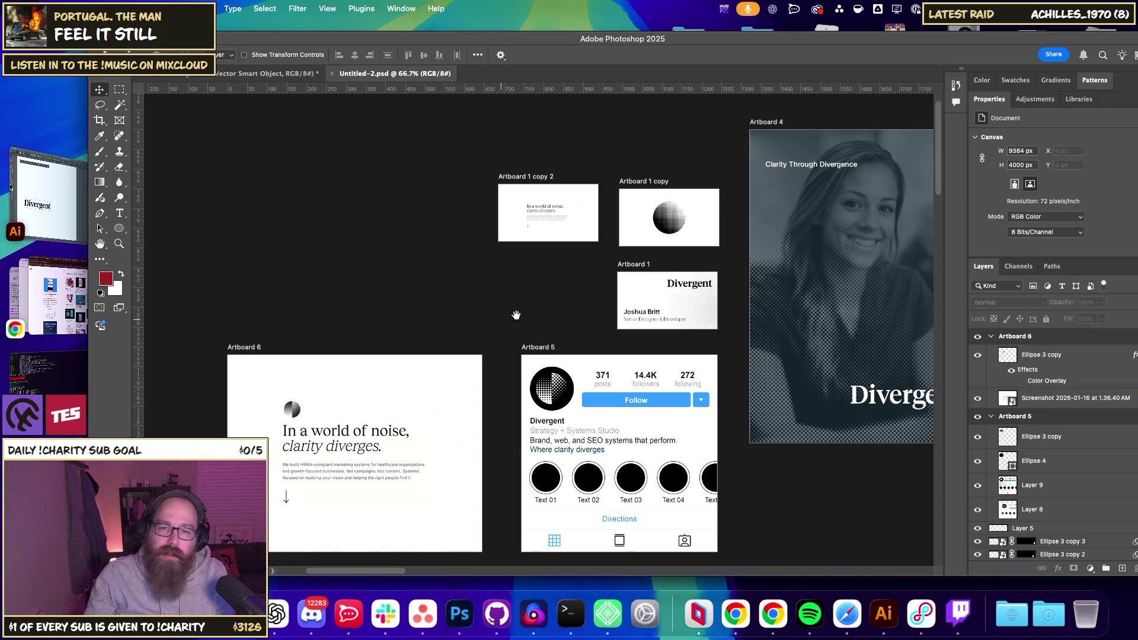
scroll(516, 315, right, 5)
mouse_move(480, 246)
mouse_down()
mouse_move(645, 237)
mouse_move(596, 296)
mouse_move(353, 302)
mouse_up()
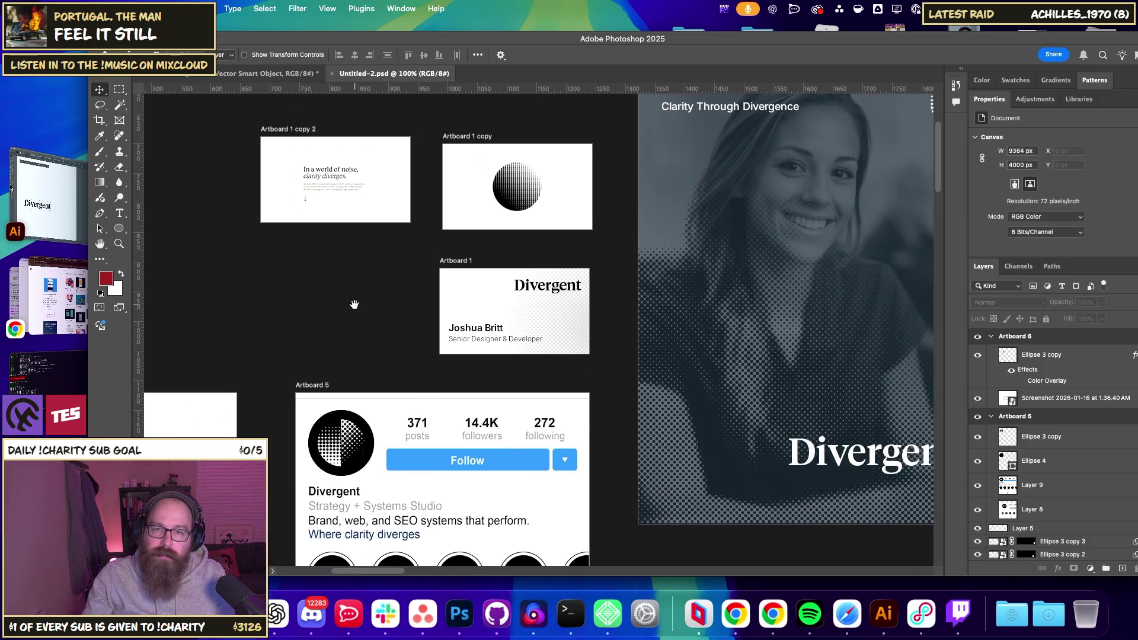
mouse_move(644, 302)
mouse_down()
mouse_move(403, 361)
mouse_move(405, 401)
mouse_up()
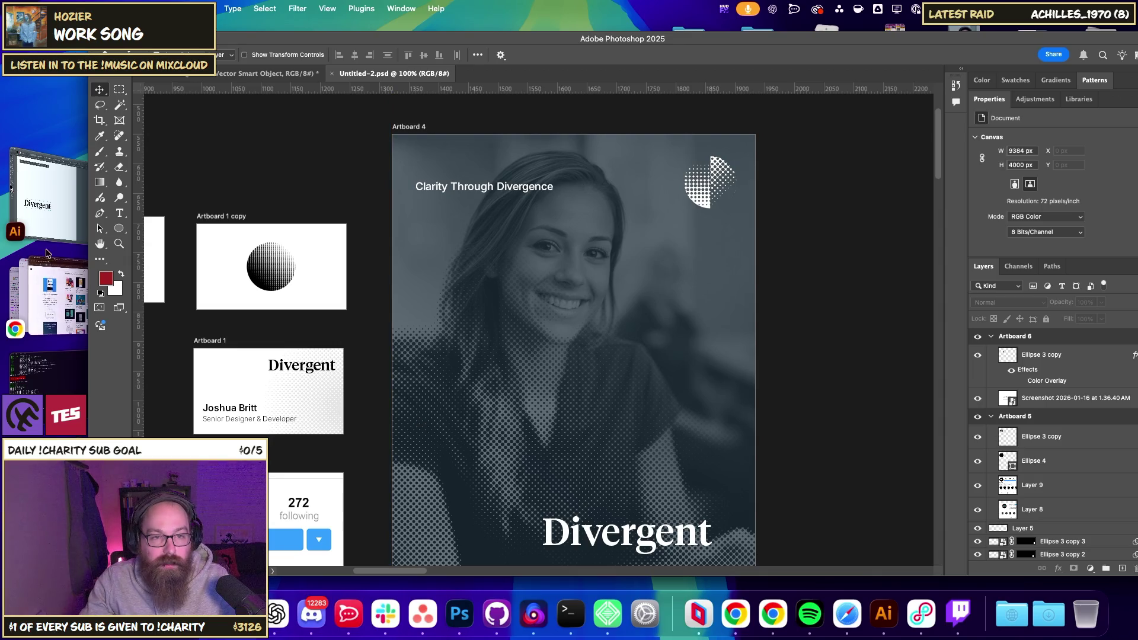
- Bring Chrome forward and search 'watched.tyi' from the first tab's address bar
click(50, 294)
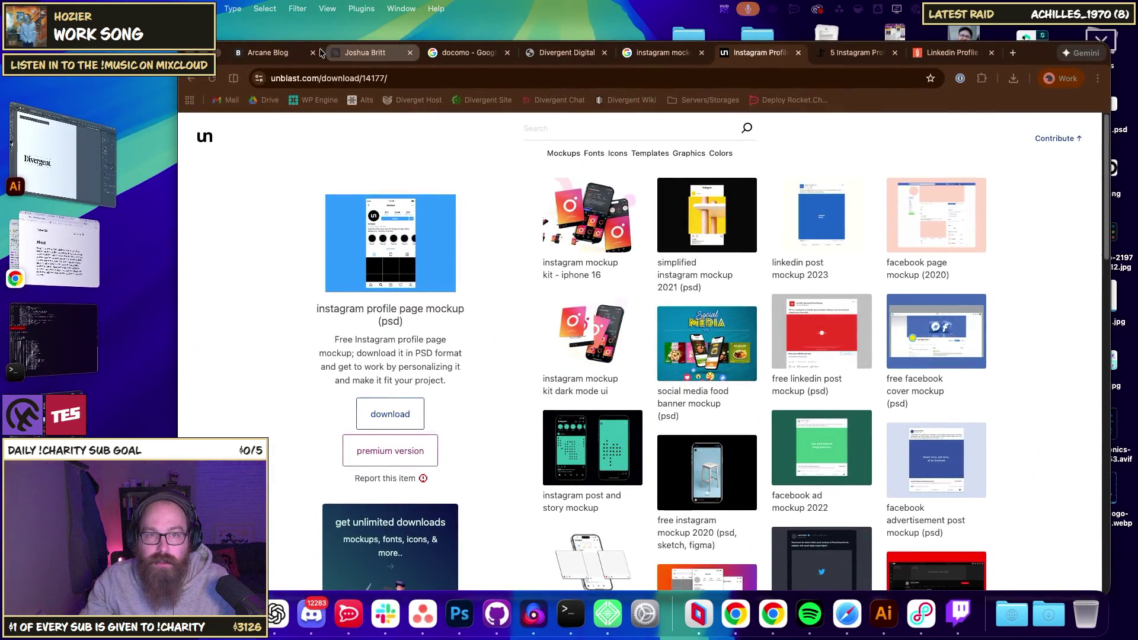
click(269, 52)
click(346, 72)
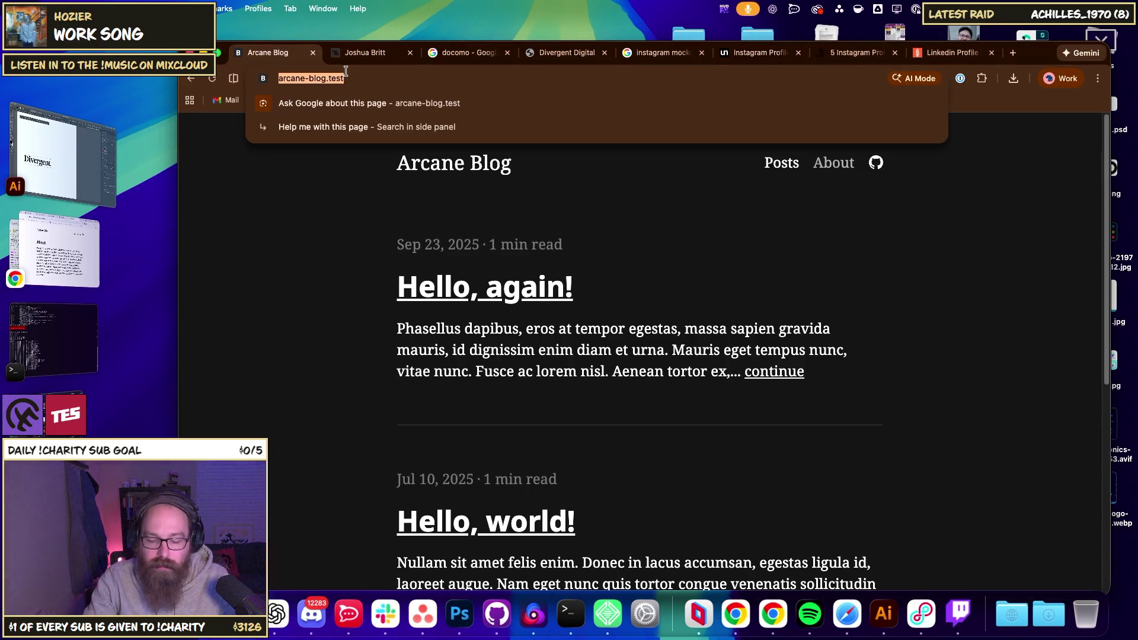
text(watched.t)
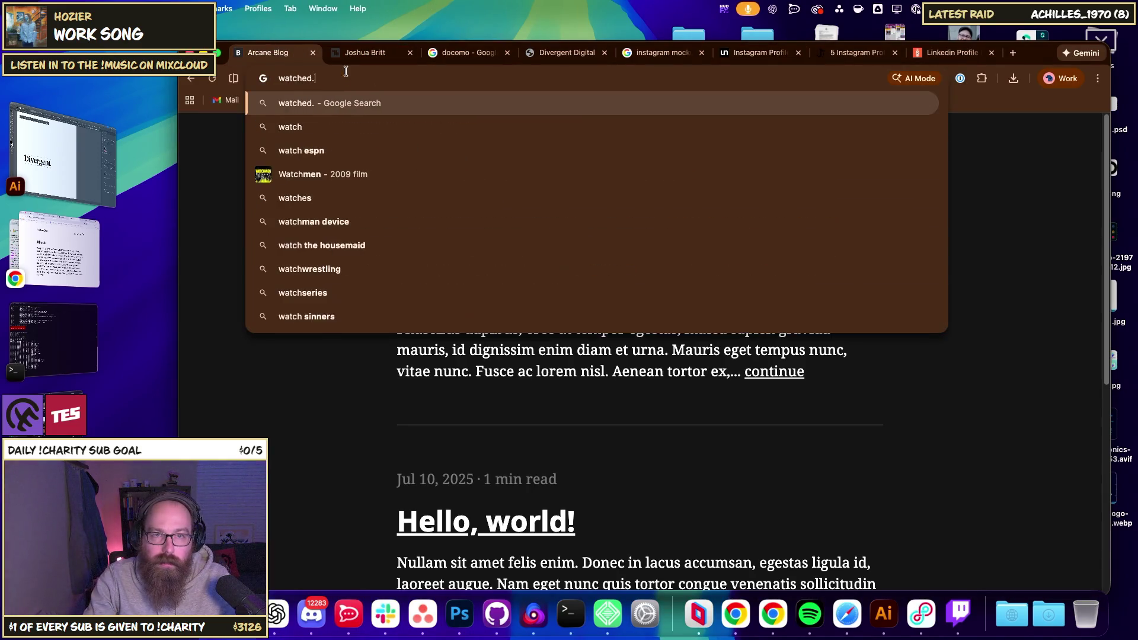
text(yi)
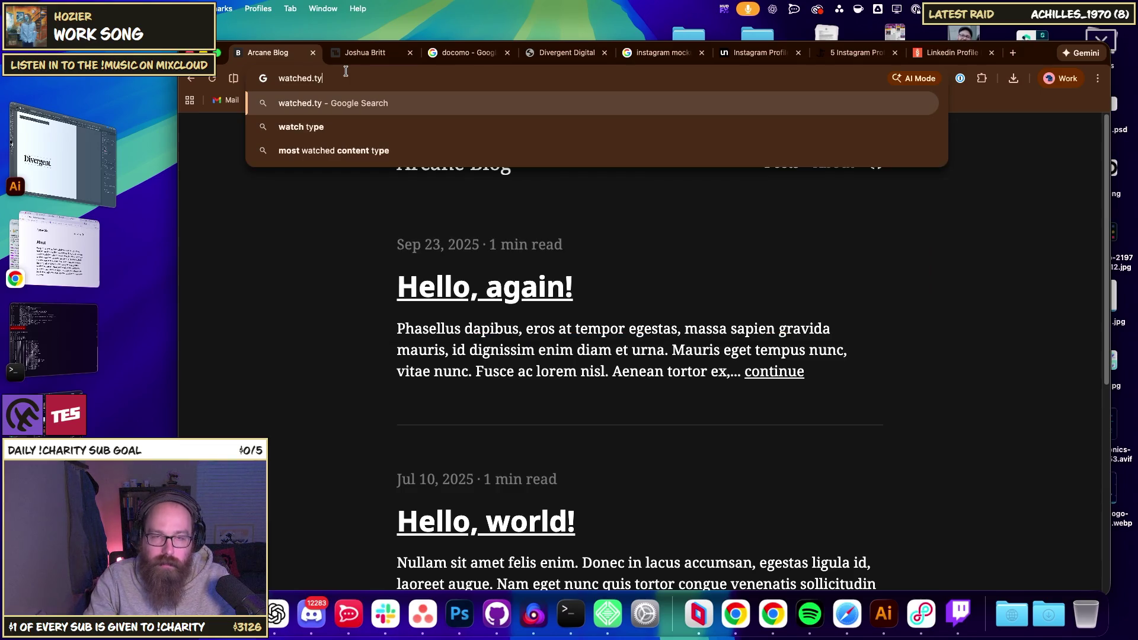
key(Return)
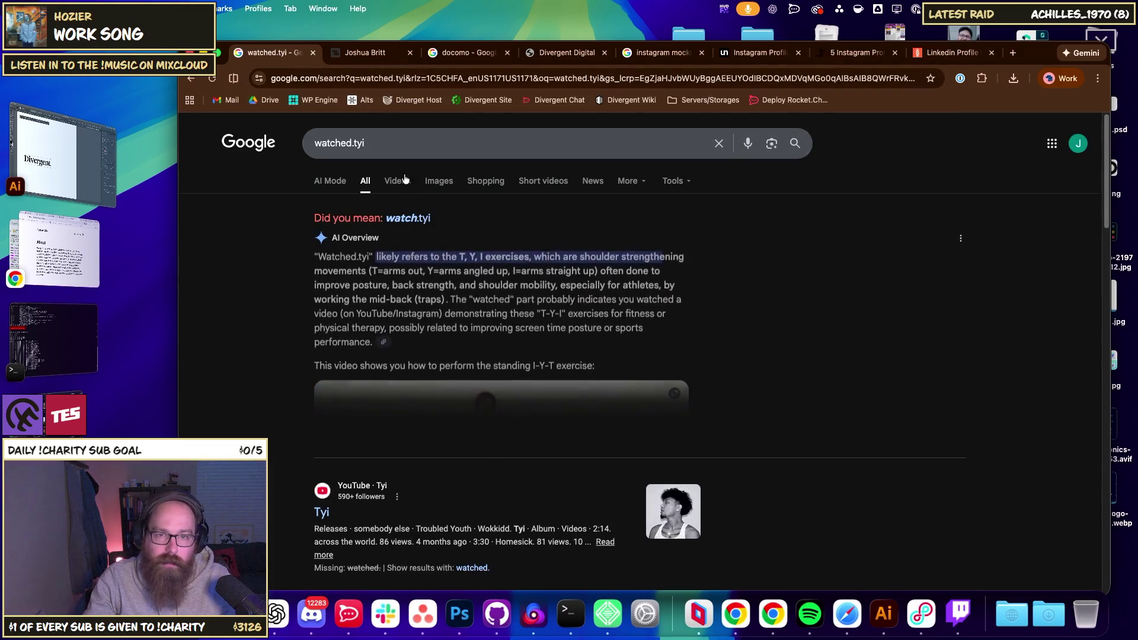
- Re-run the corrected watched.tyi search, then return to the Dokploy projects dashboard
click(409, 218)
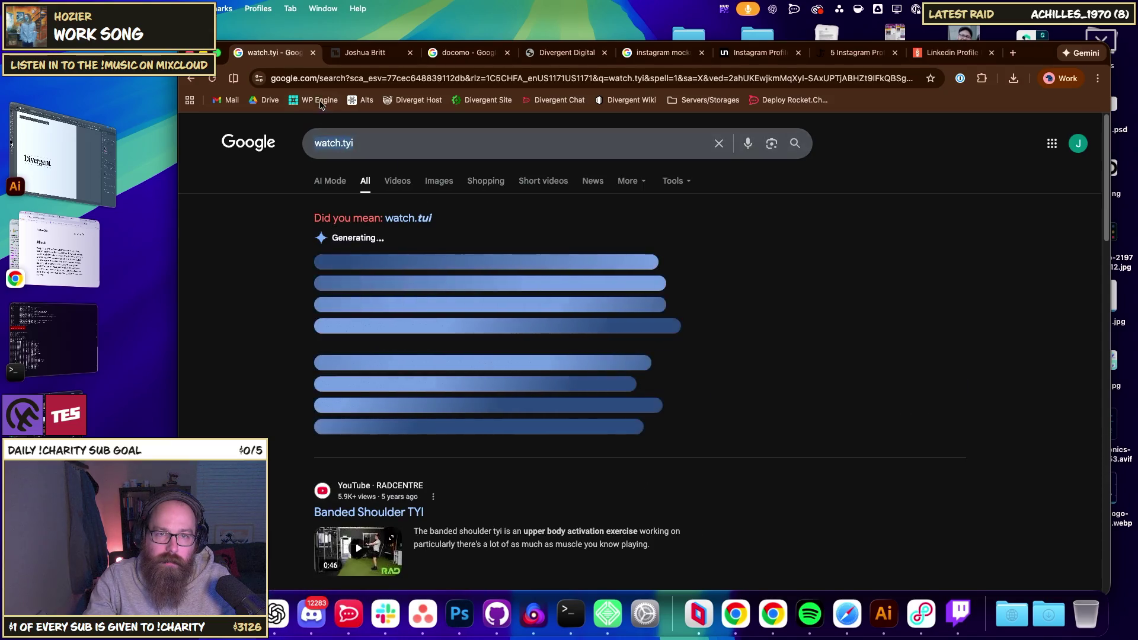
click(323, 82)
text(ed.tyi)
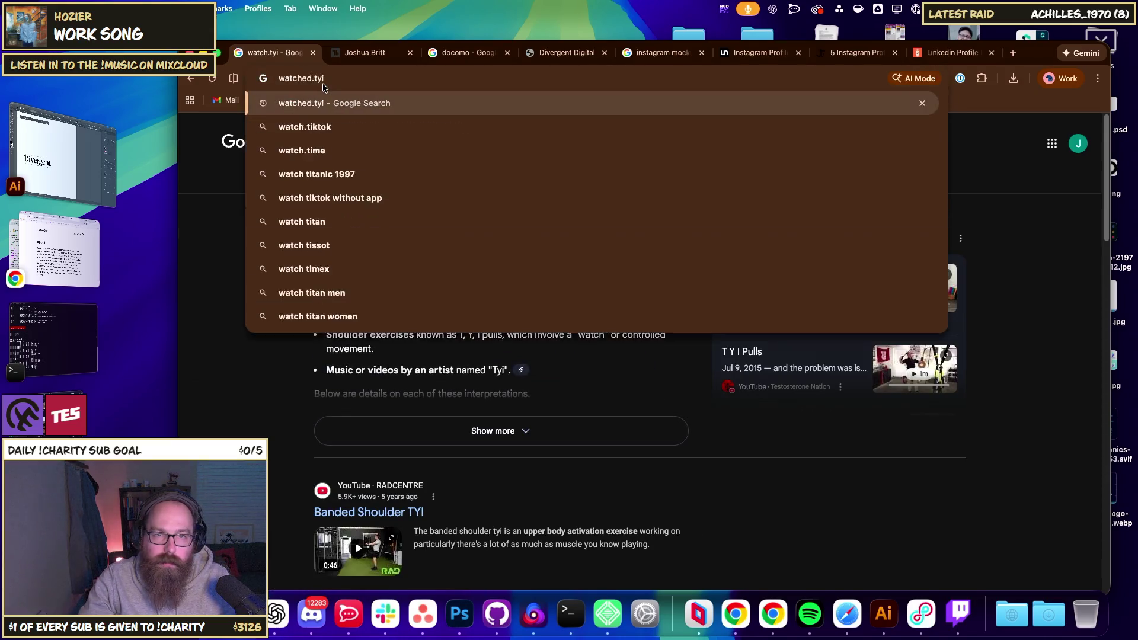
key(Return)
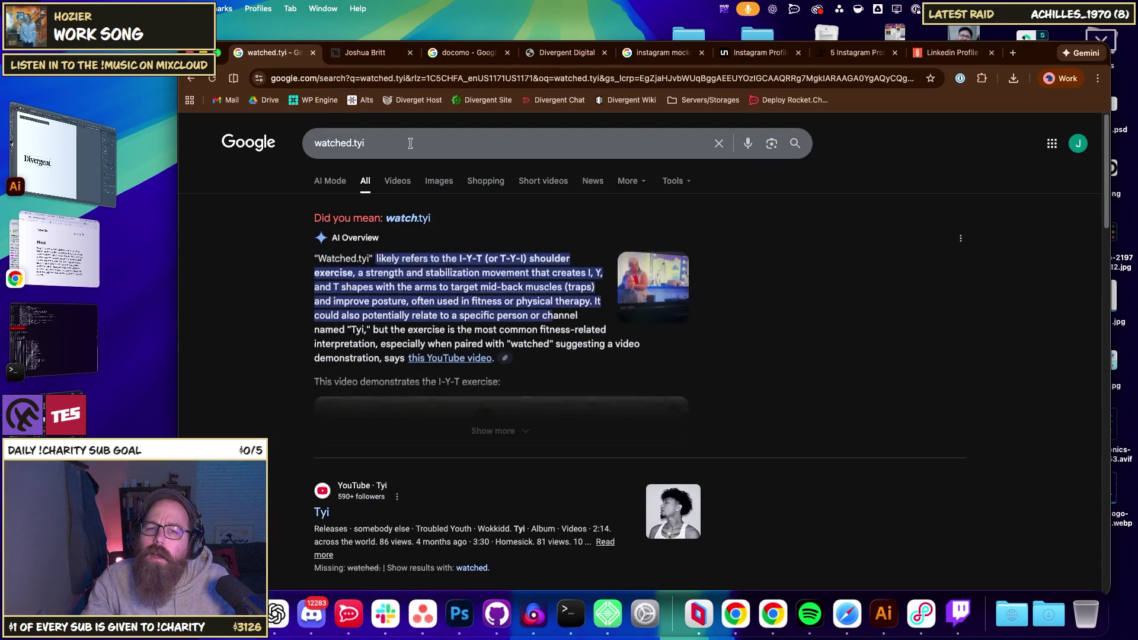
click(414, 99)
click(379, 71)
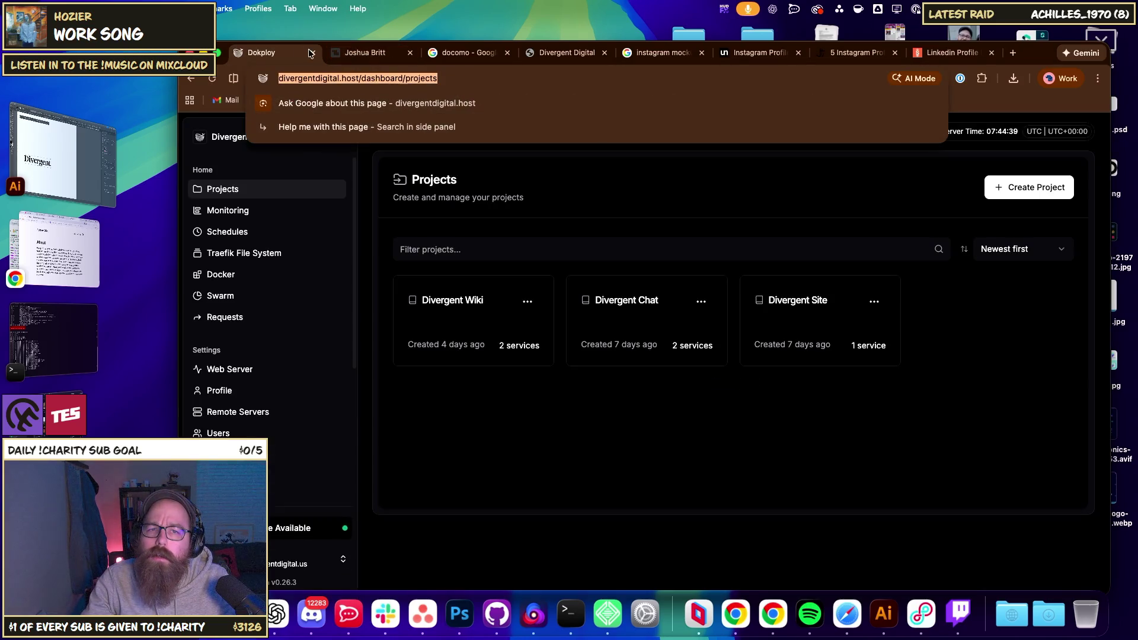
- Switch to the portfolio site tab with the browser window restored to full size
click(365, 52)
click(161, 151)
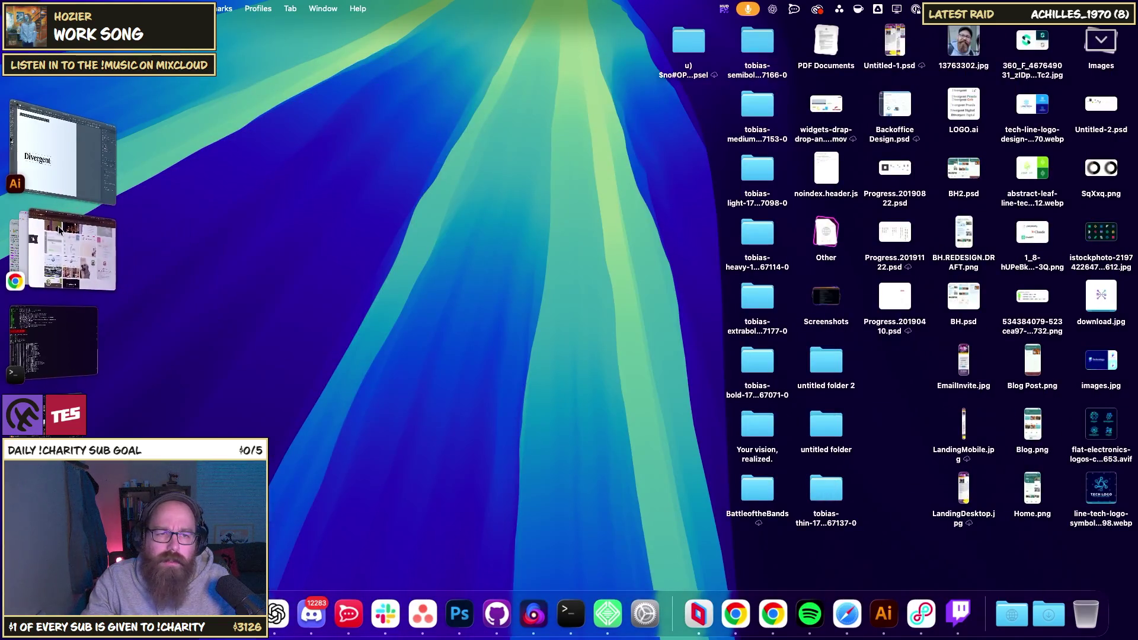
click(56, 249)
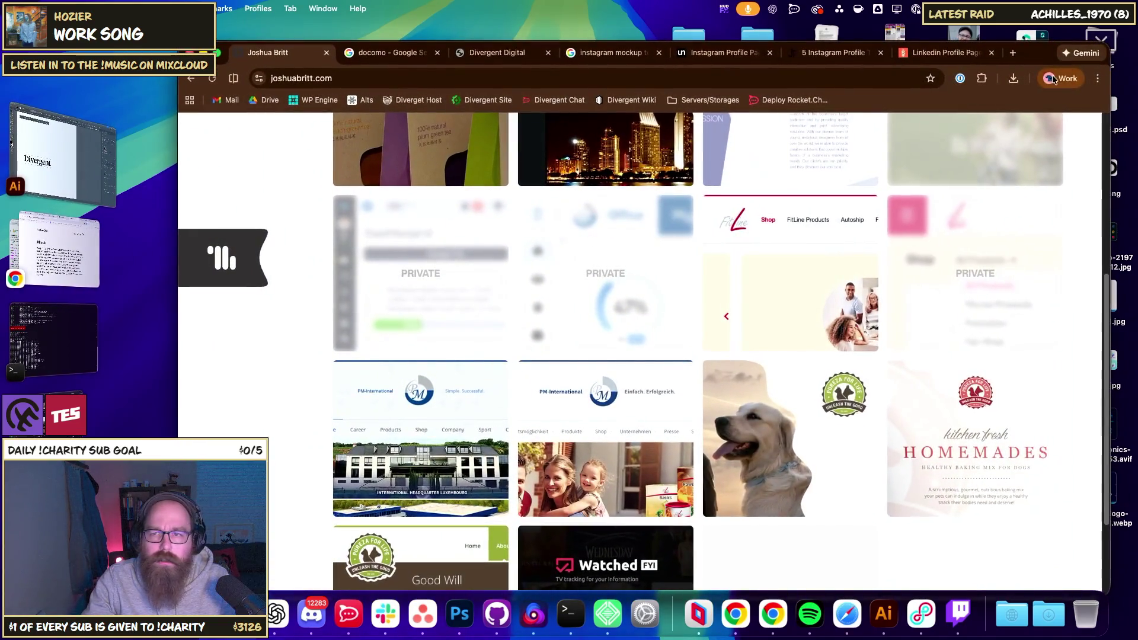
click(1060, 78)
click(852, 303)
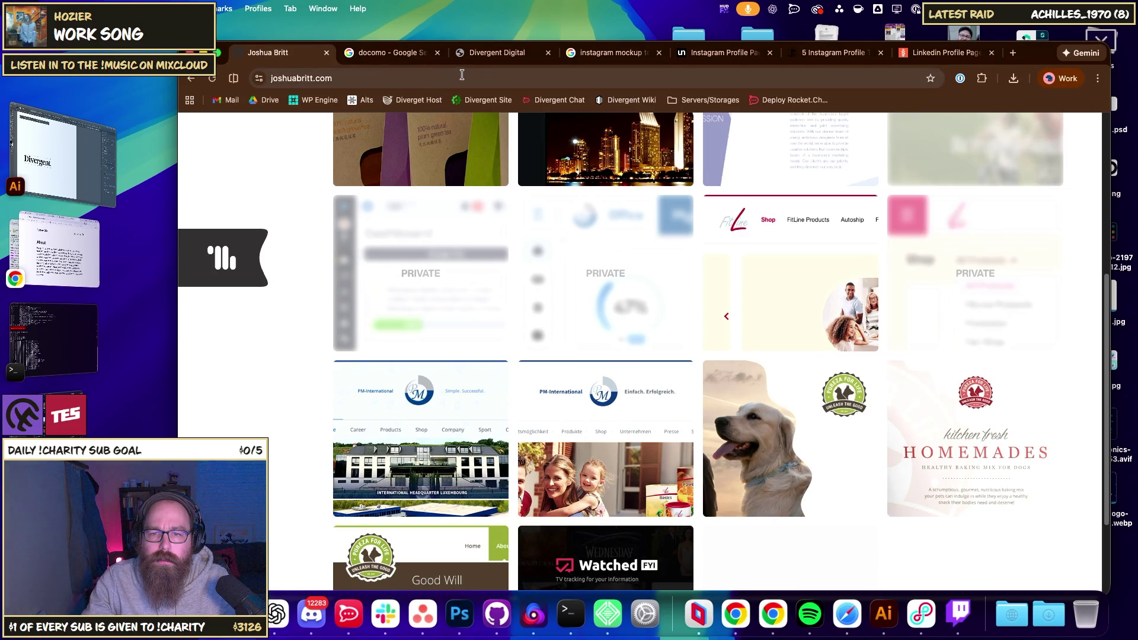
- Open the Watched FYI project page and launch its live site in a new tab
click(640, 551)
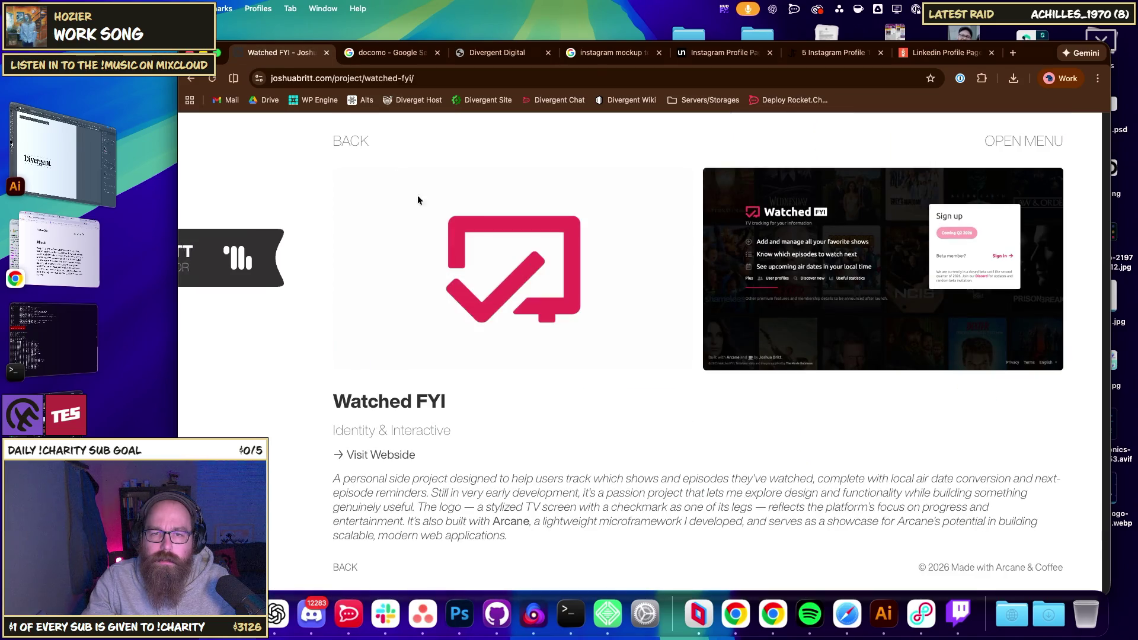
click(367, 455)
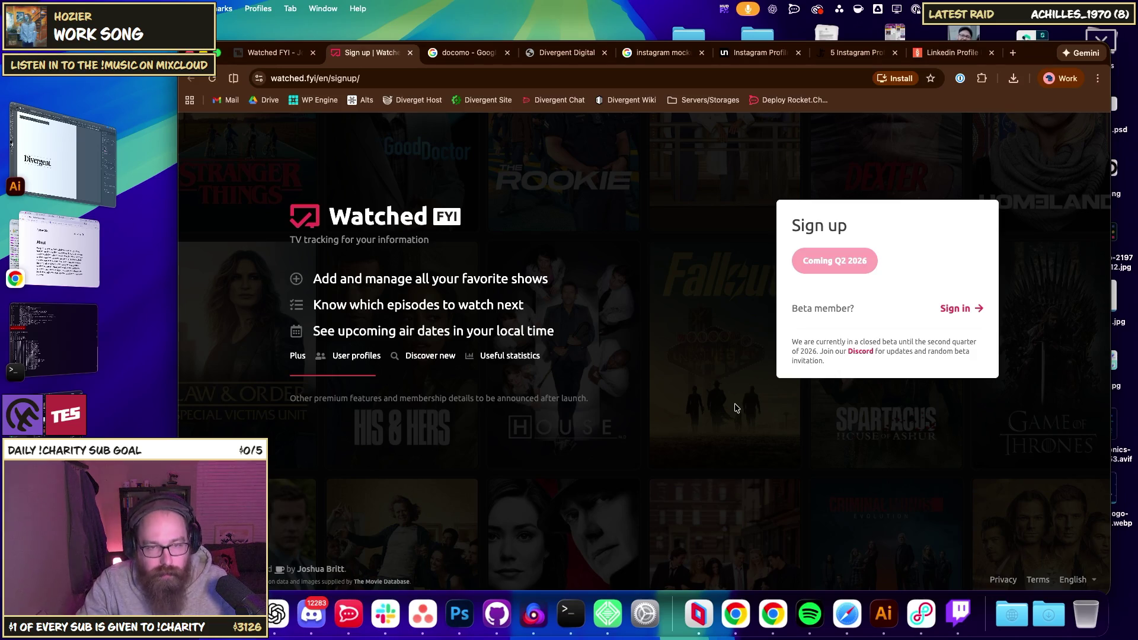
drag(1020, 52, 998, 37)
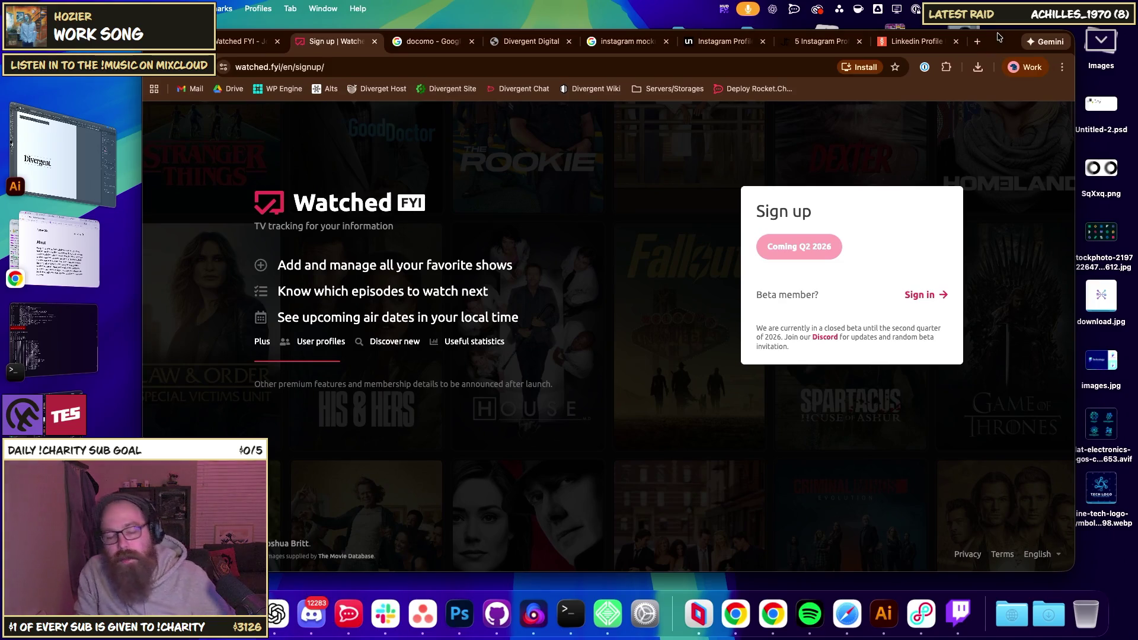
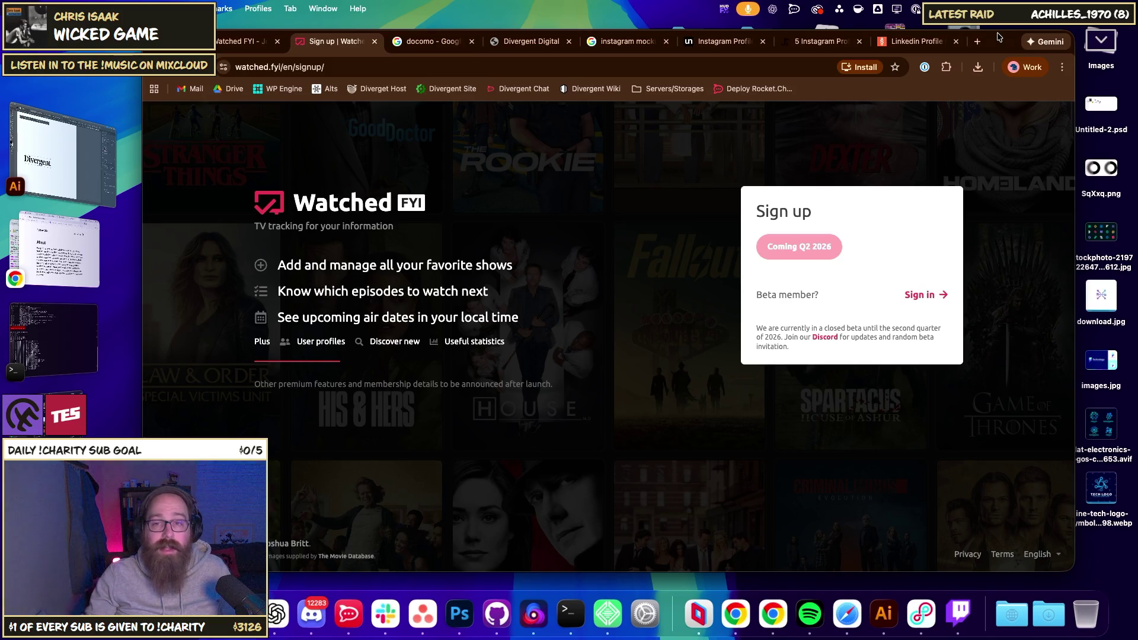
- In a new tab, search Google for 'getgrav' and open the Grav CMS homepage result
click(977, 42)
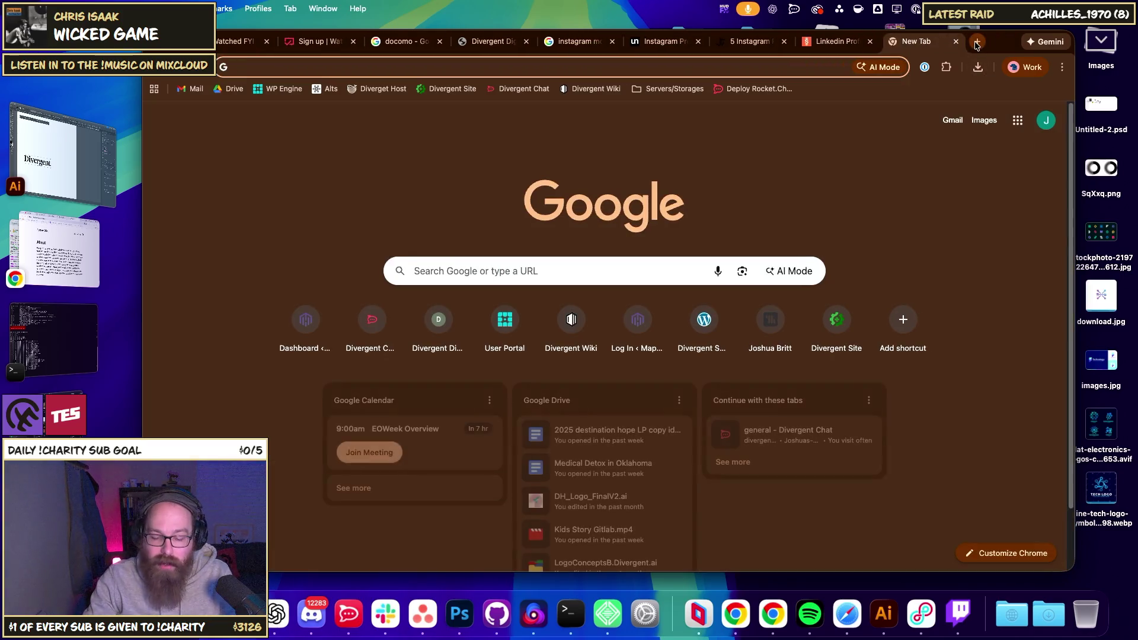
text(grav)
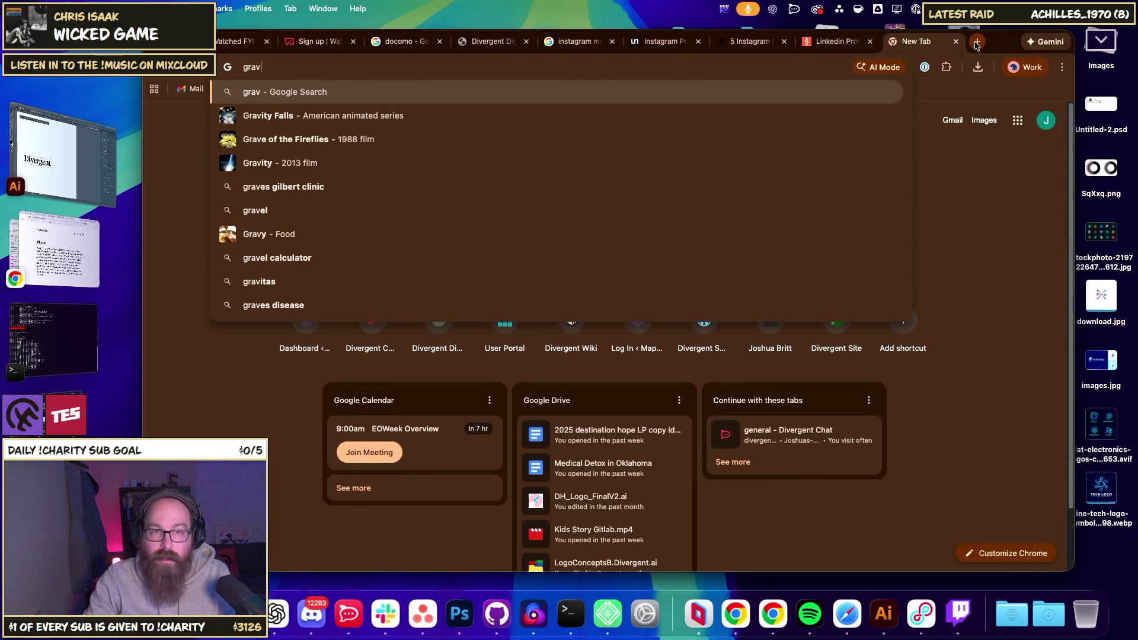
key(BackSpace)
key(BackSpace)
key(BackSpace)
text(getgrav)
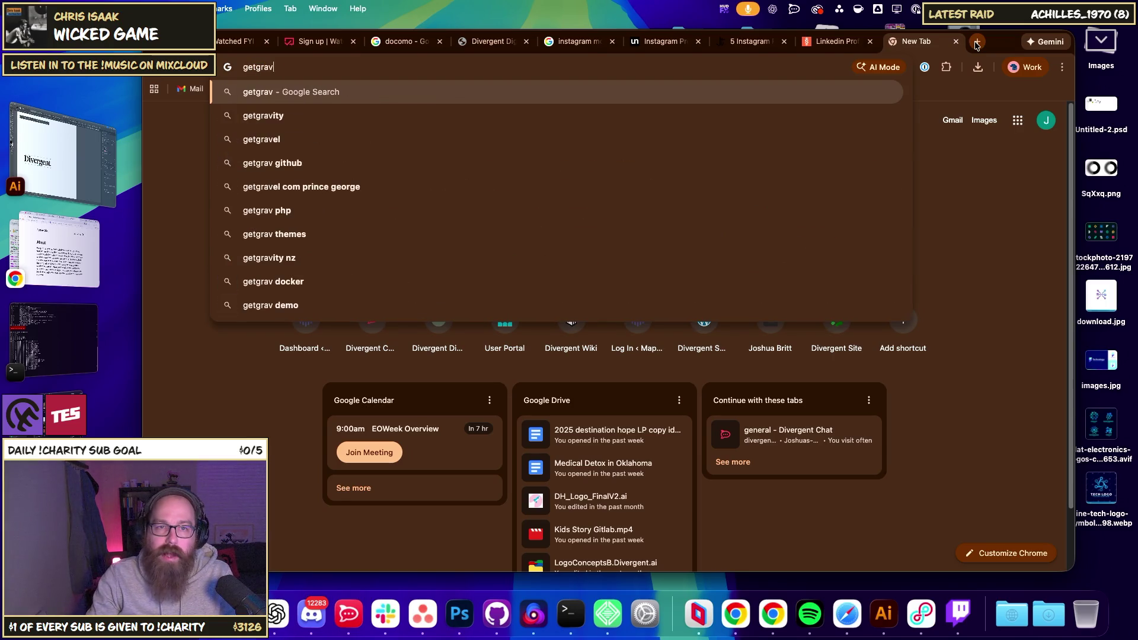
key(Return)
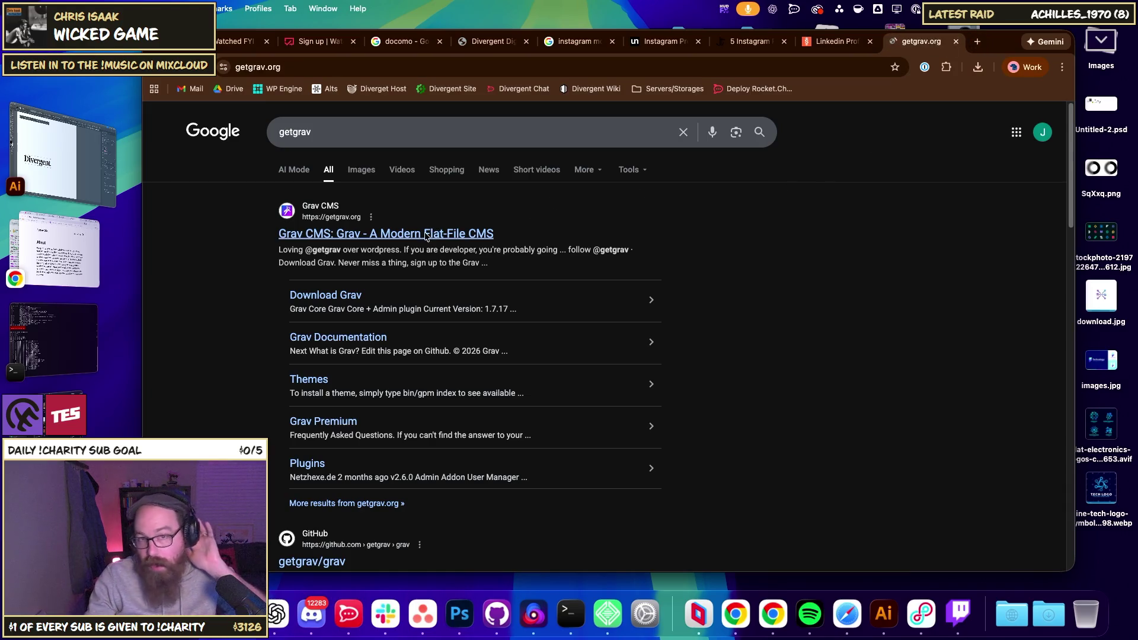
click(426, 234)
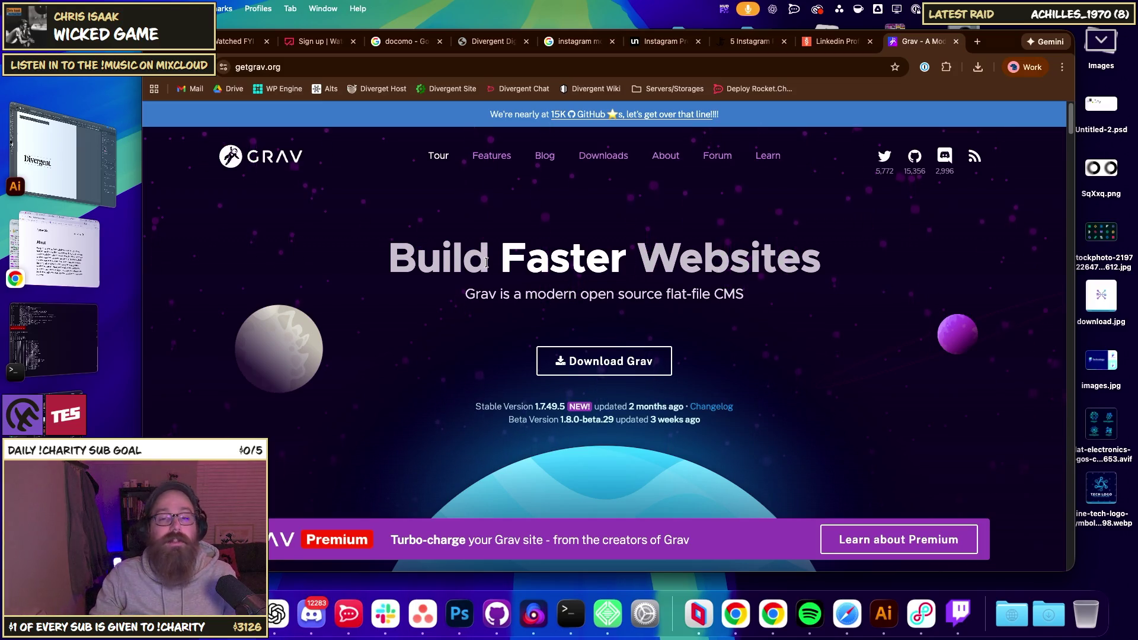
- Search 'getgrav git plugin', open the Git-Sync Plugin blog post, then open a blank tab
click(414, 69)
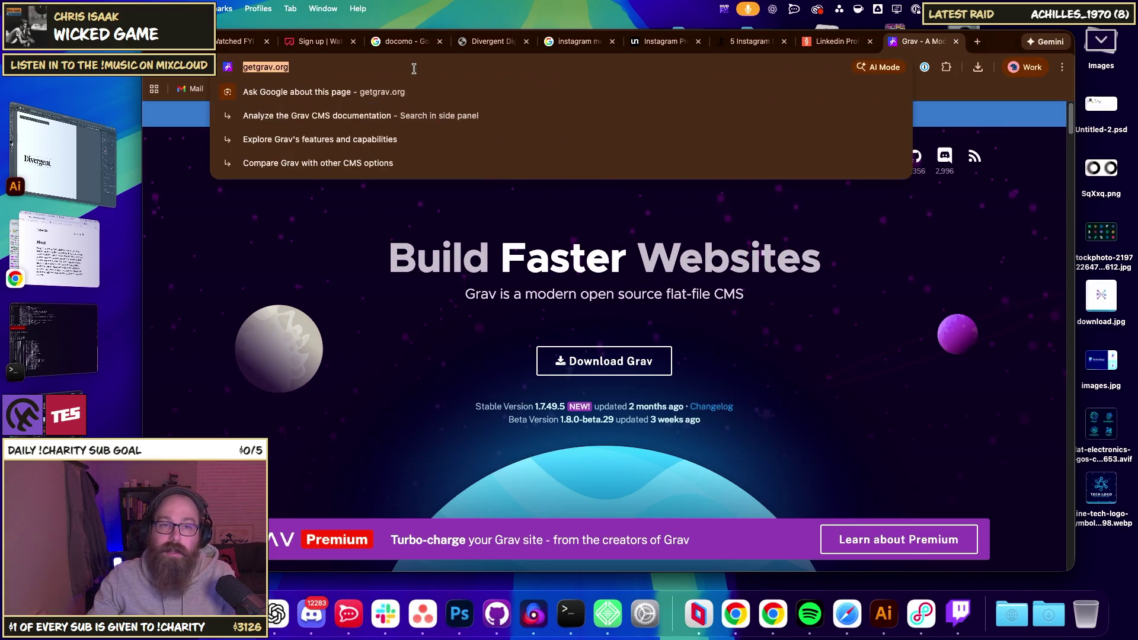
key(Right)
key(BackSpace)
key(BackSpace)
key(BackSpace)
text(git)
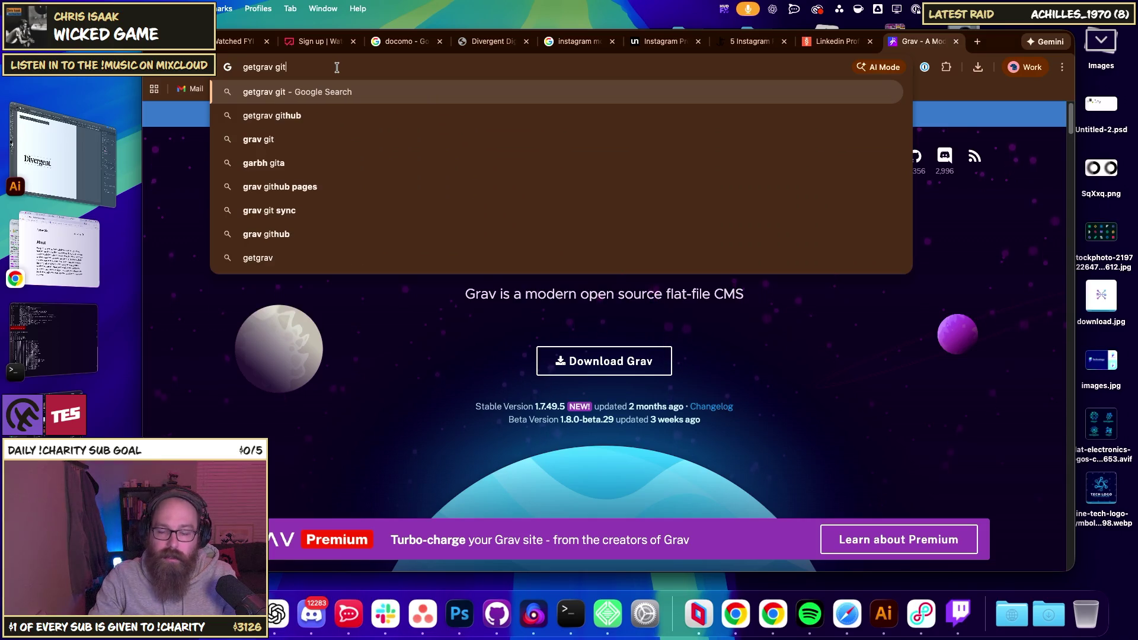
text( plug)
key(Down)
key(Return)
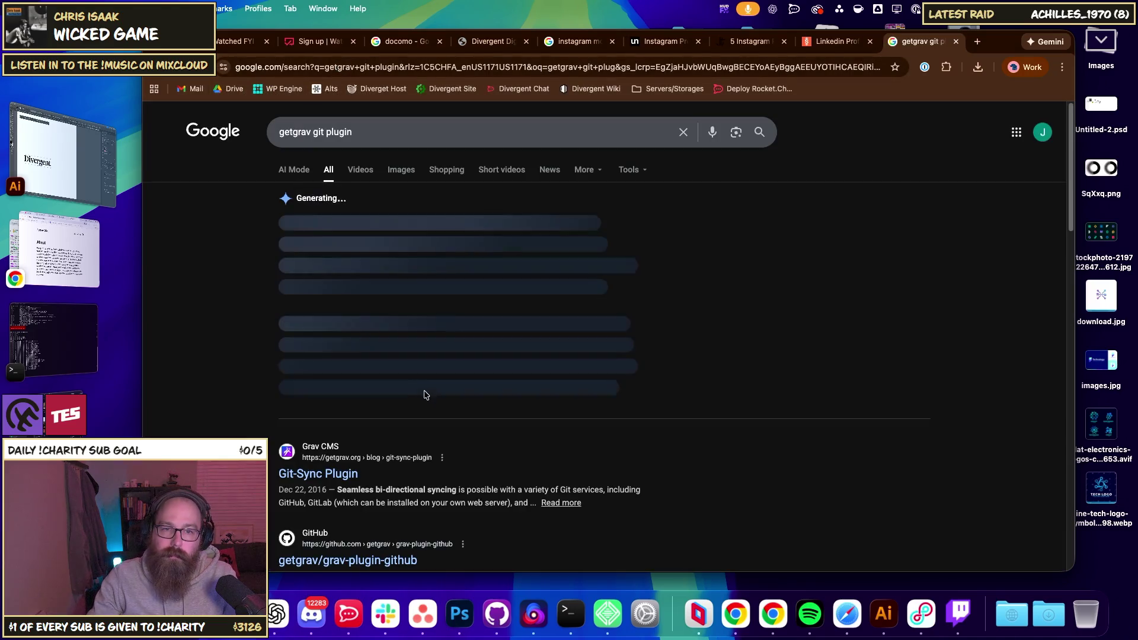
click(326, 473)
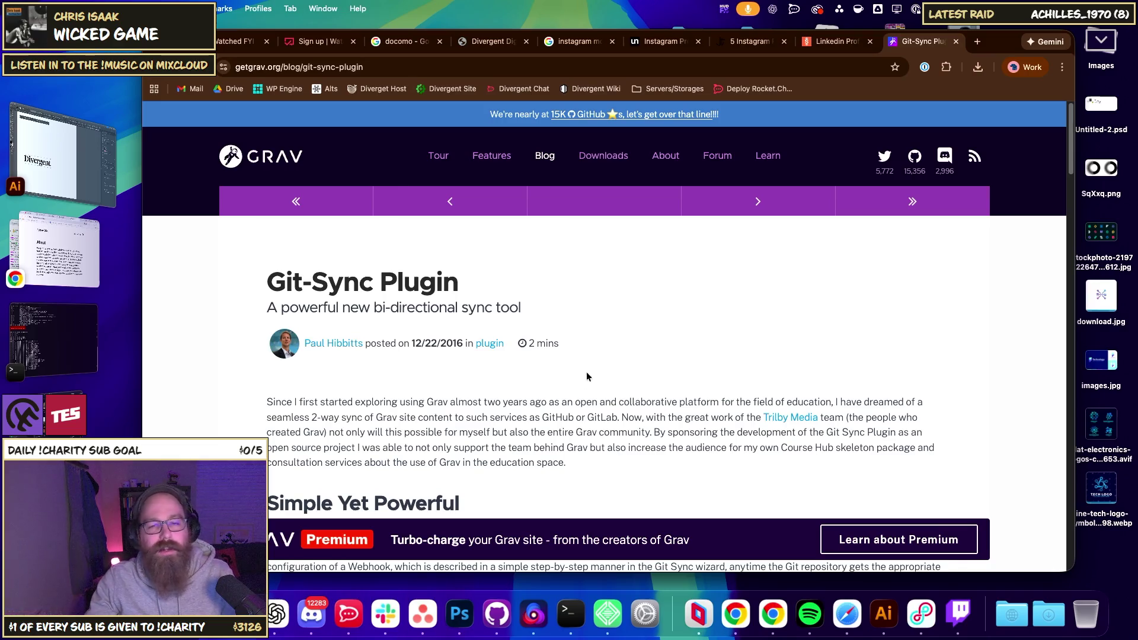
key(super+t)
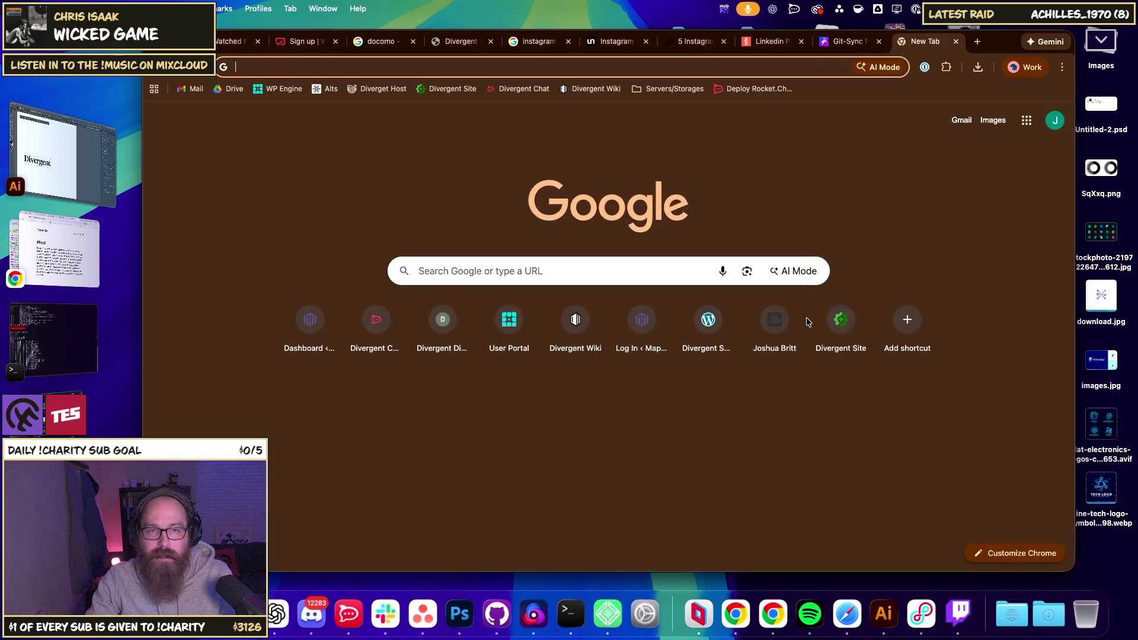
- Search 'figma github integration' and open its Figma Community widget page, briefly visiting Priority Matrix
text(figma git)
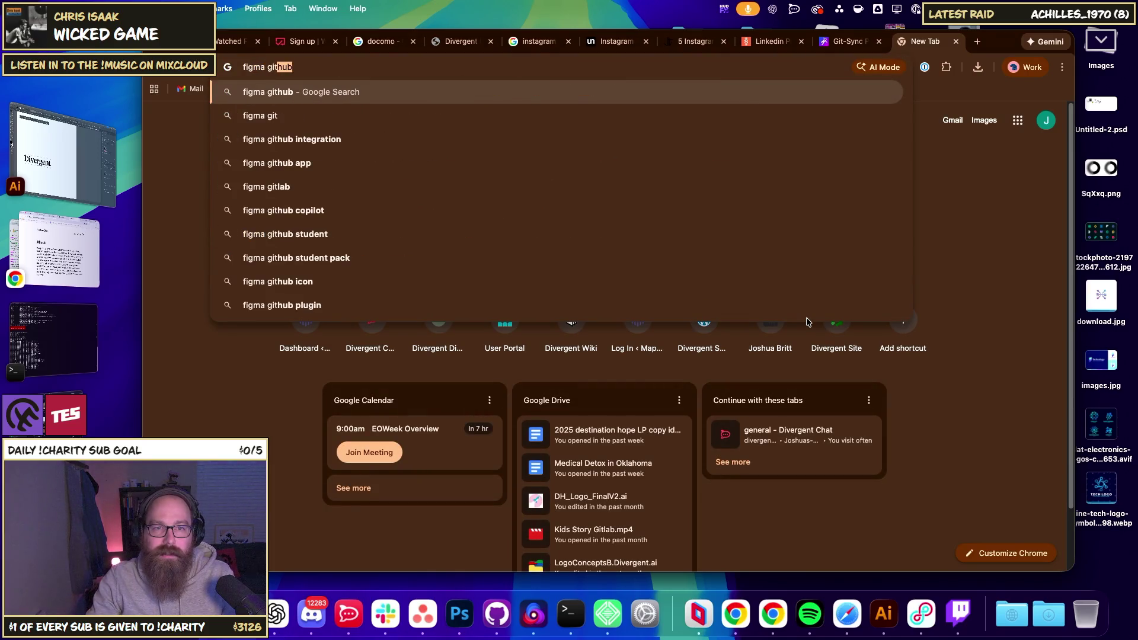
key(Down)
key(Down)
key(Return)
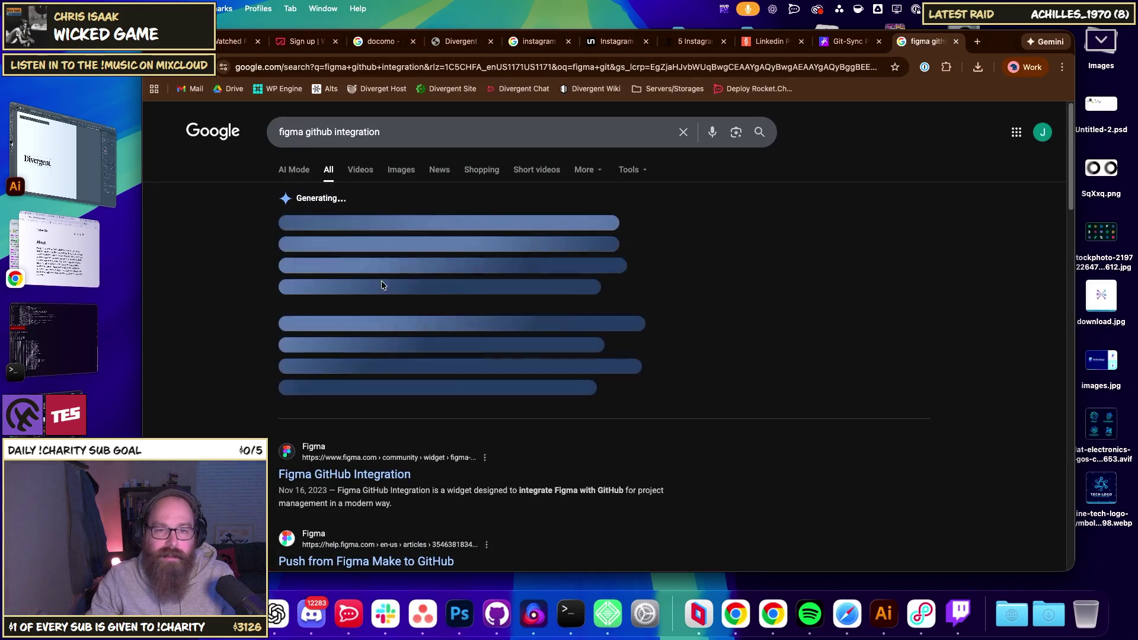
click(367, 474)
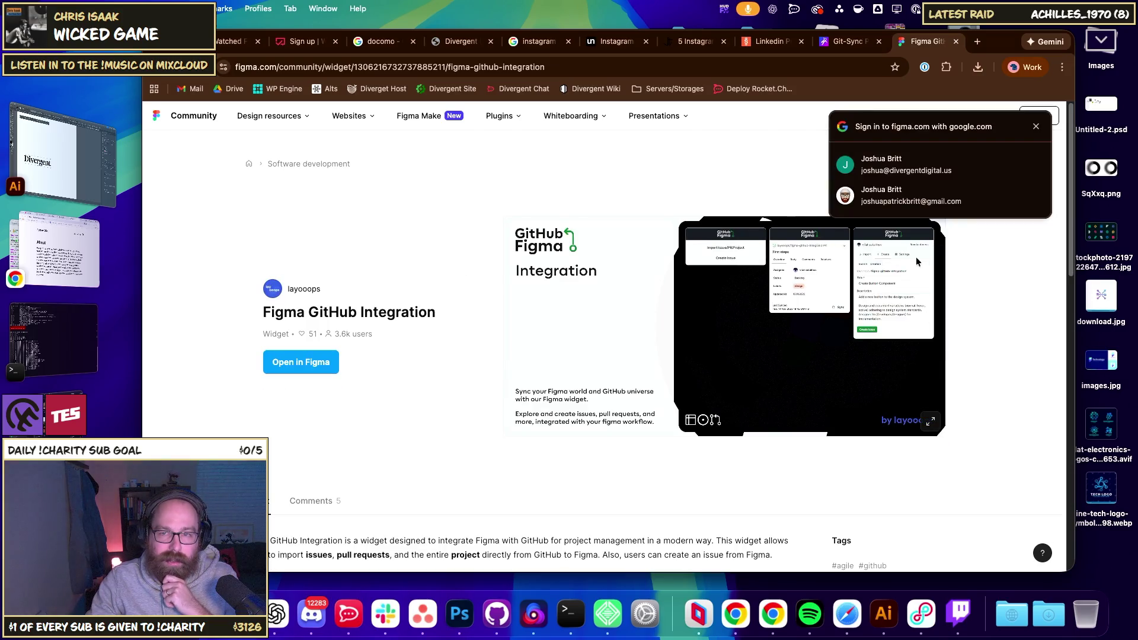
scroll(446, 250, down, 15)
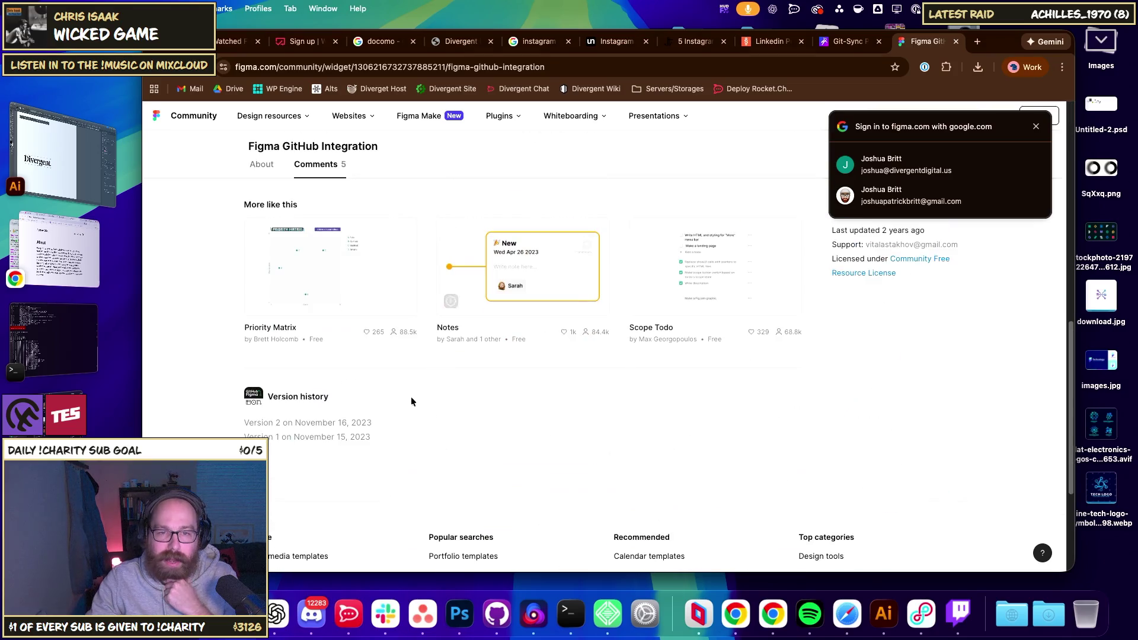
click(342, 276)
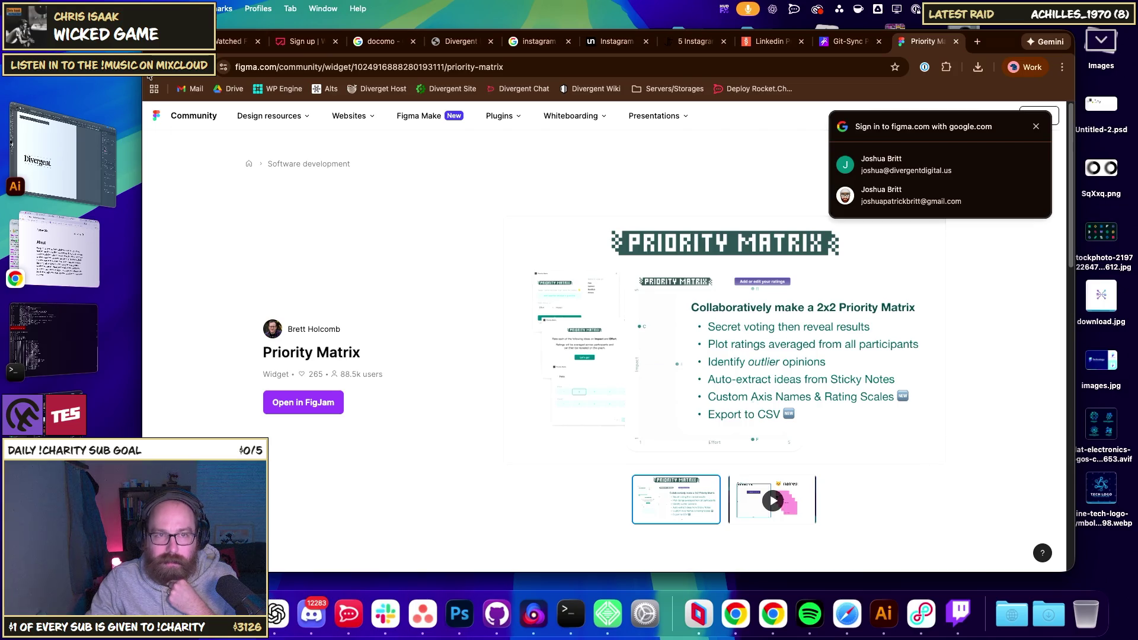
key(super+bracketleft)
- Read the widget's About description, highlighting the import and configurability sentences
scroll(464, 343, down, 10)
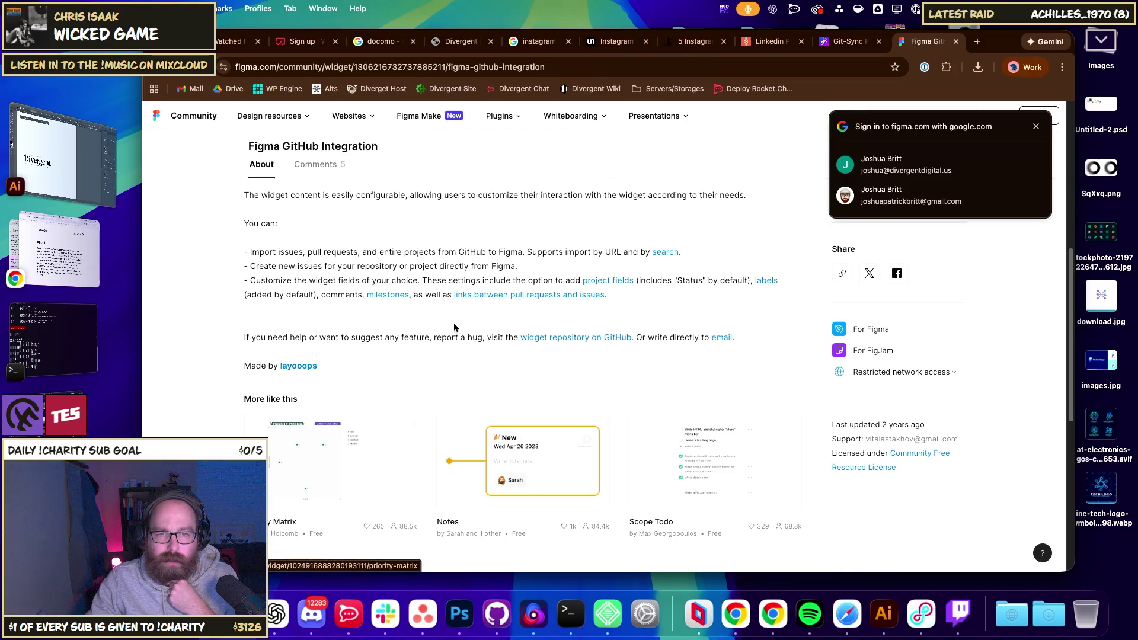
scroll(293, 356, up, 5)
scroll(344, 370, down, 10)
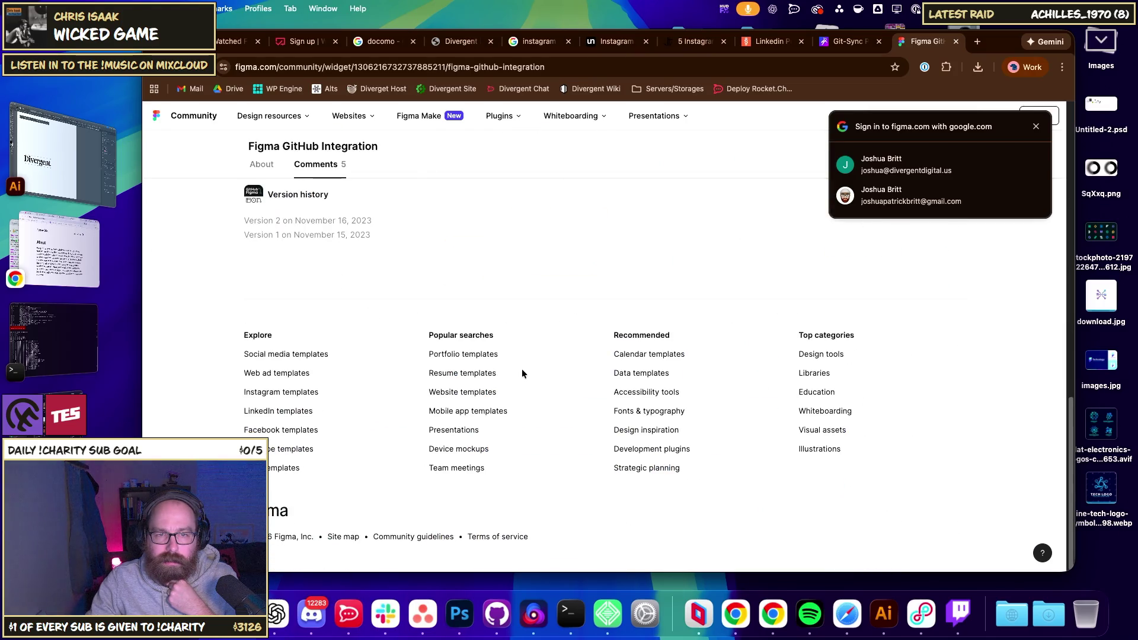
scroll(521, 369, up, 8)
mouse_move(256, 285)
mouse_down()
mouse_move(766, 288)
mouse_move(727, 299)
mouse_move(322, 299)
mouse_move(736, 299)
mouse_move(661, 299)
mouse_up()
click(583, 308)
click(759, 302)
click(661, 299)
drag(261, 327, 366, 326)
click(379, 327)
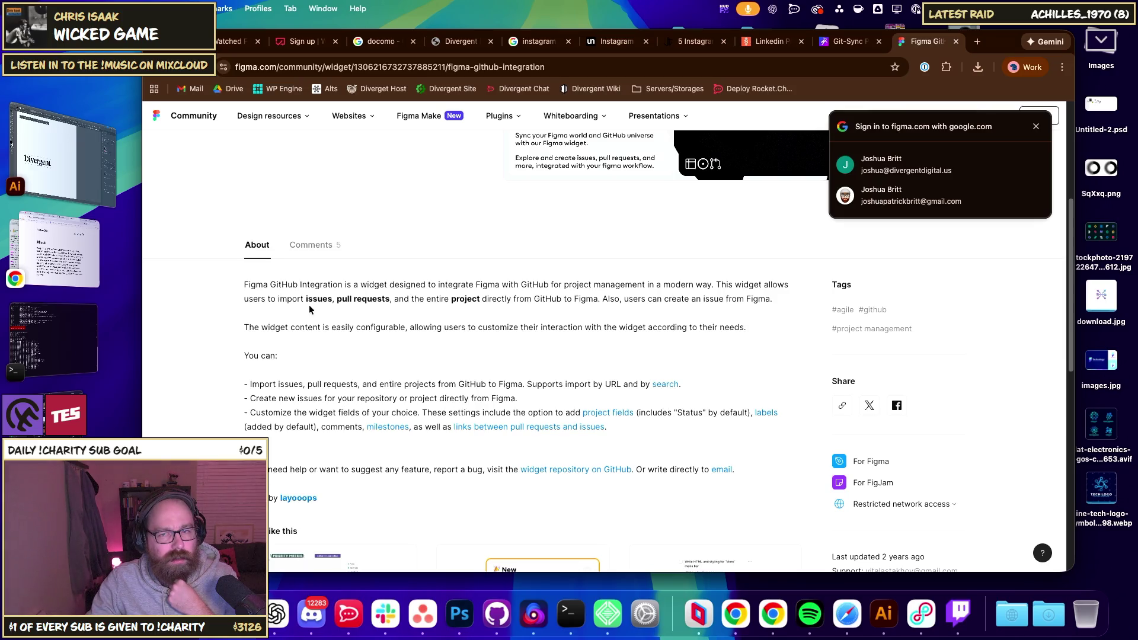
- Highlight the About sentences on what the widget imports, then go back to the Google results
mouse_move(261, 300)
mouse_down()
mouse_move(511, 299)
mouse_move(437, 298)
mouse_up()
drag(481, 298, 600, 298)
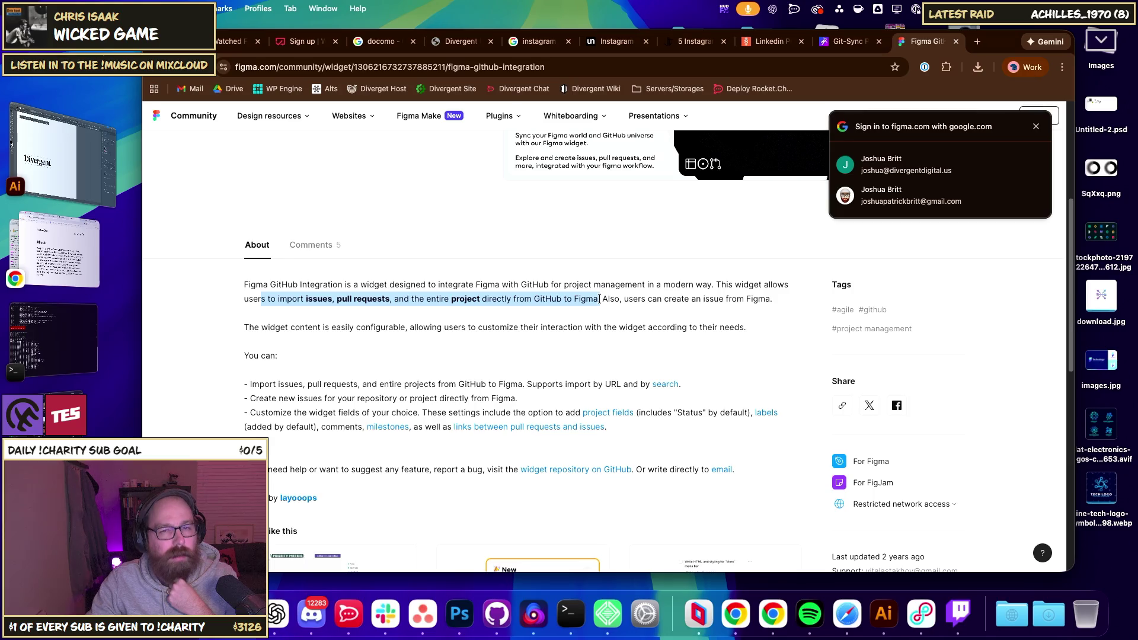
click(586, 300)
drag(601, 299, 244, 292)
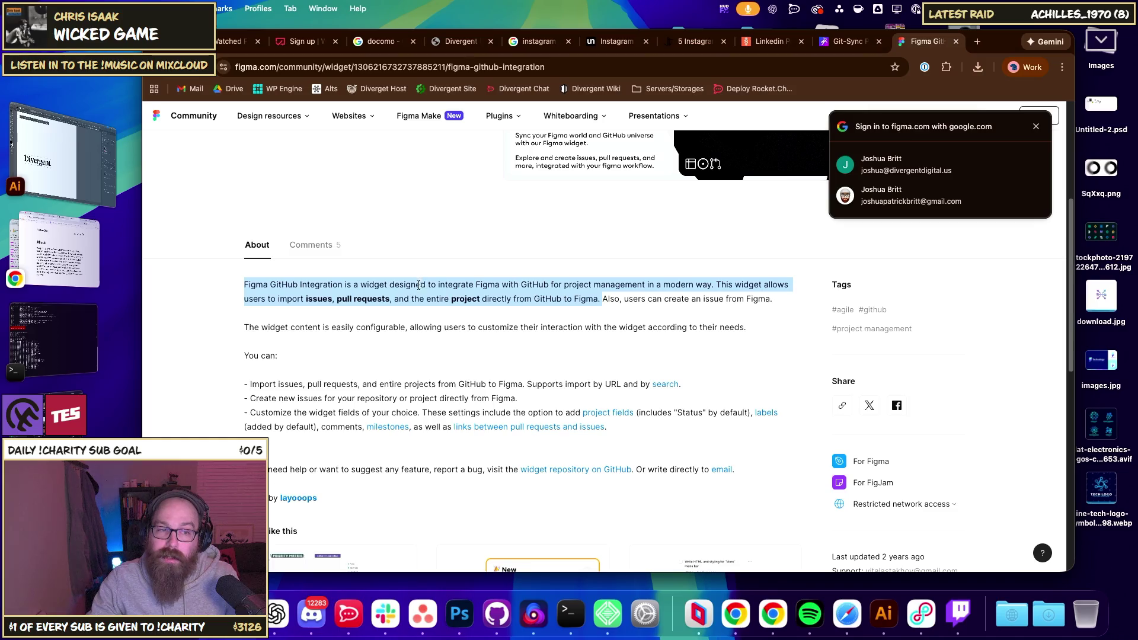
click(344, 361)
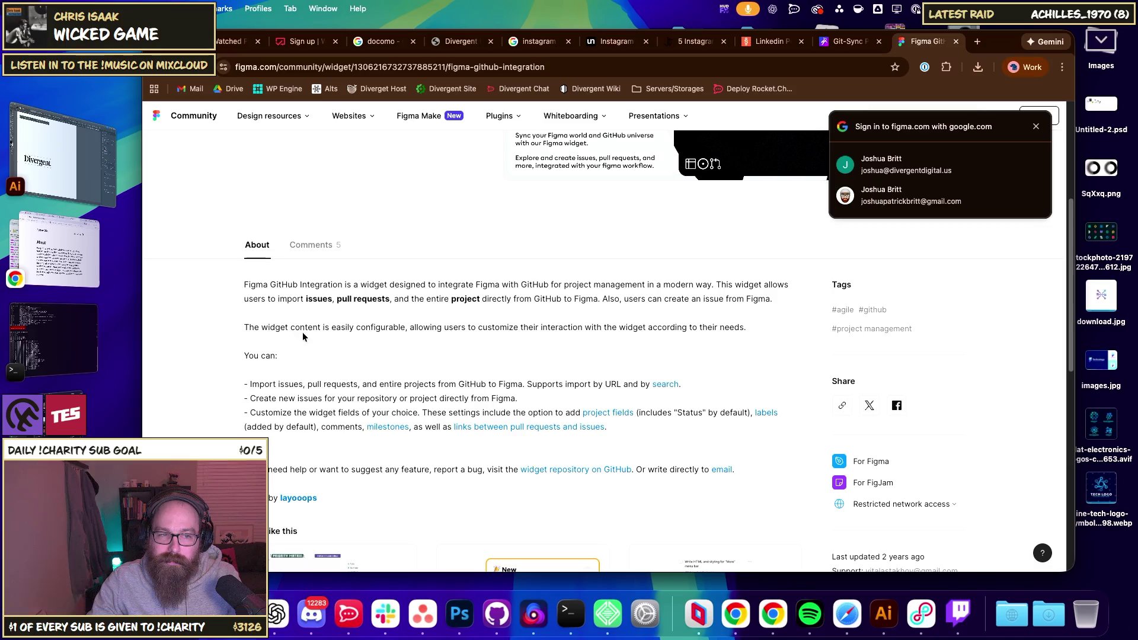
click(161, 77)
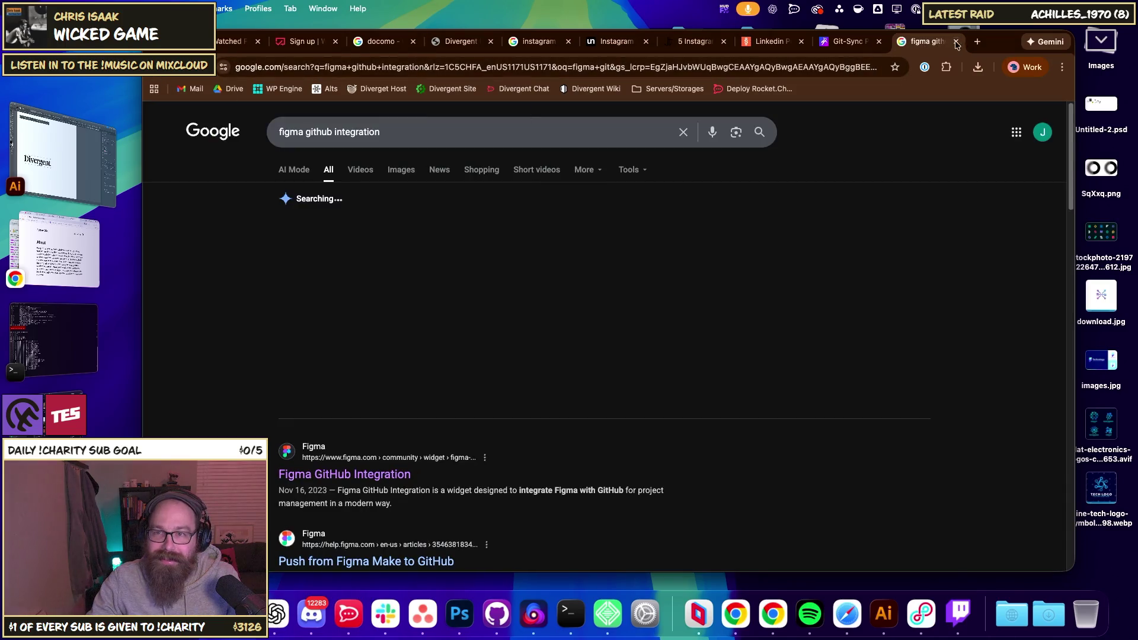
- In a new tab, search 'webflow', open Webflow's enterprise page and accept cookies
click(974, 42)
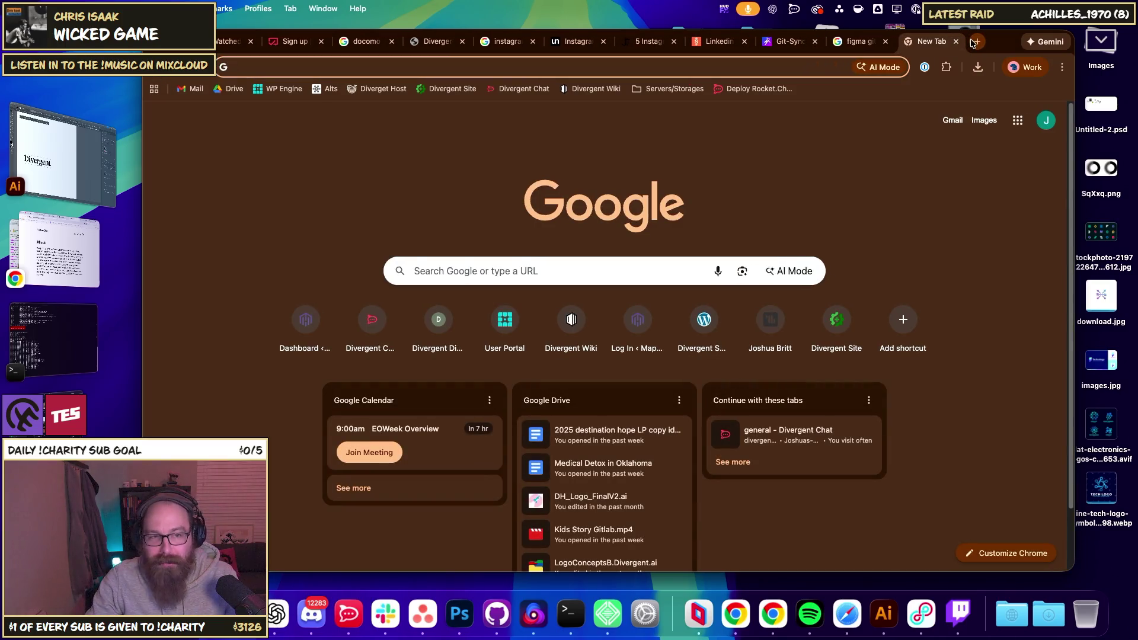
text(webflow)
key(Return)
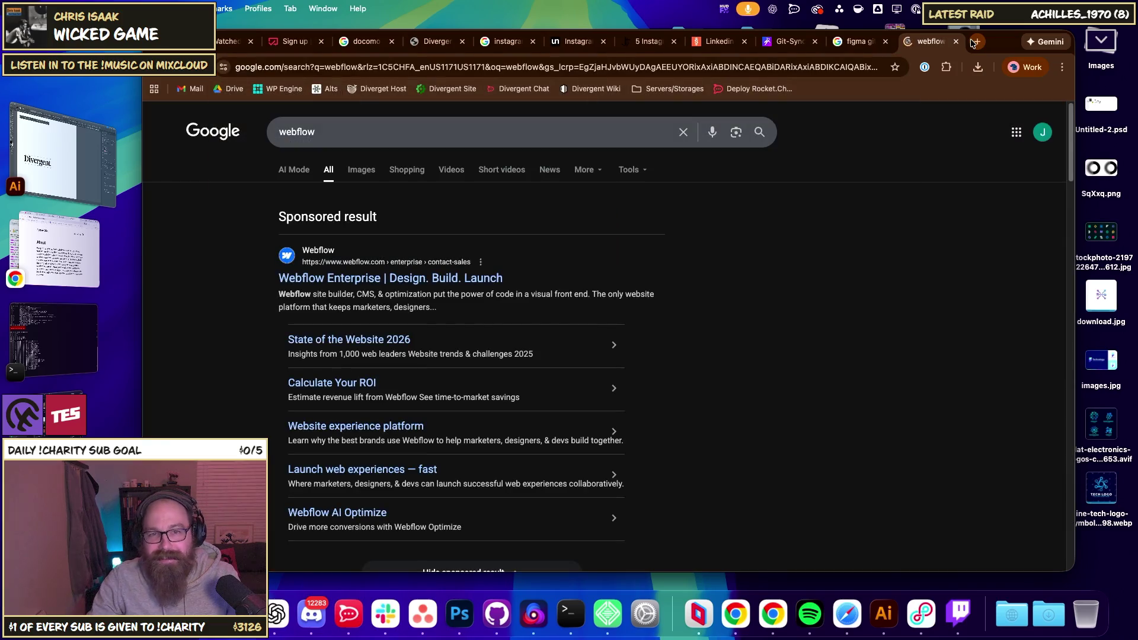
click(442, 278)
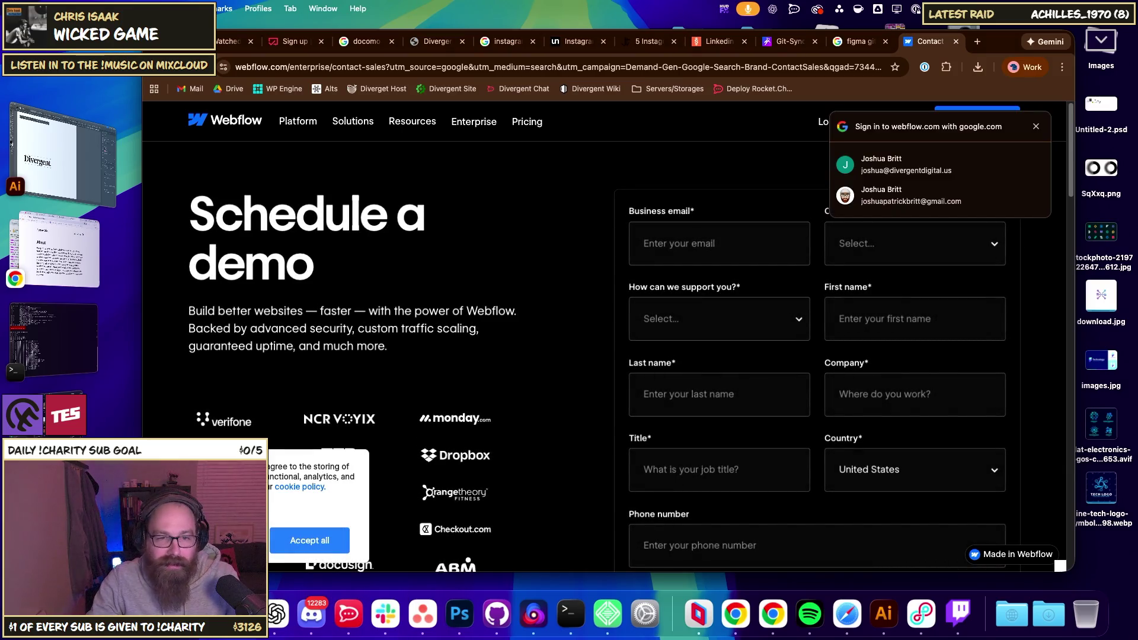
click(310, 544)
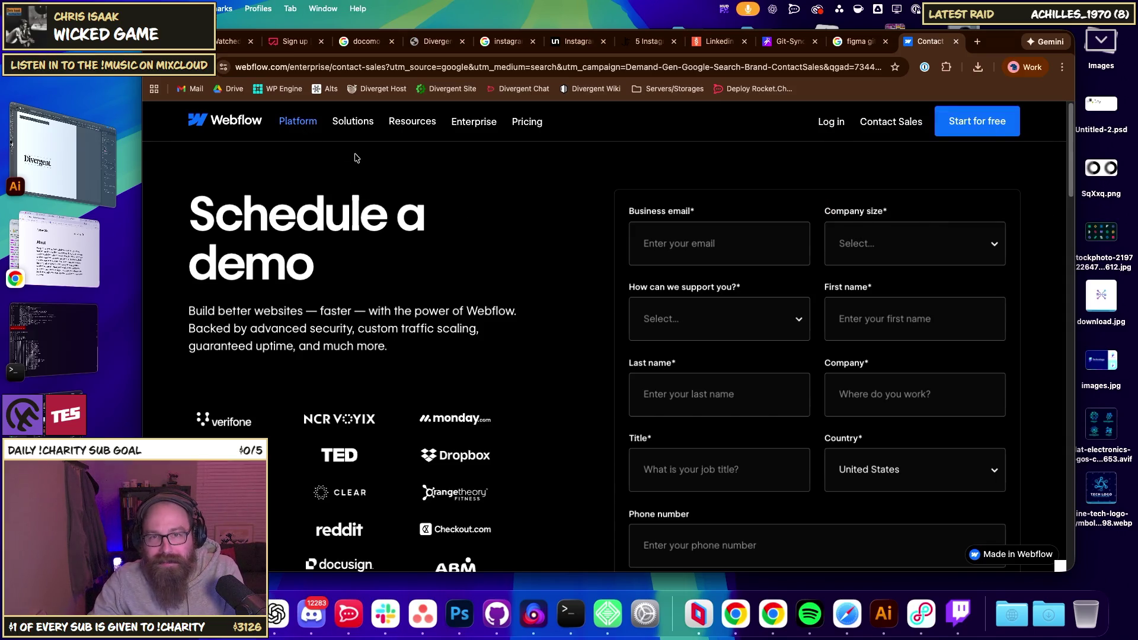
- From Webflow's Platform menu, open the Page building feature page
scroll(495, 248, down, 6)
scroll(495, 248, down, 20)
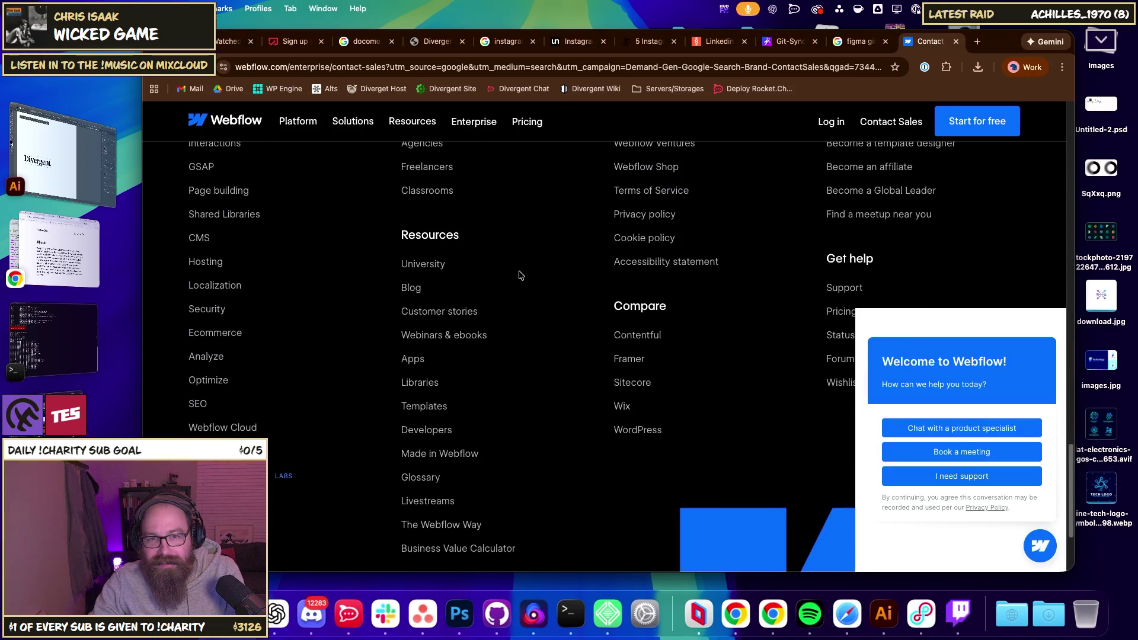
scroll(519, 275, up, 20)
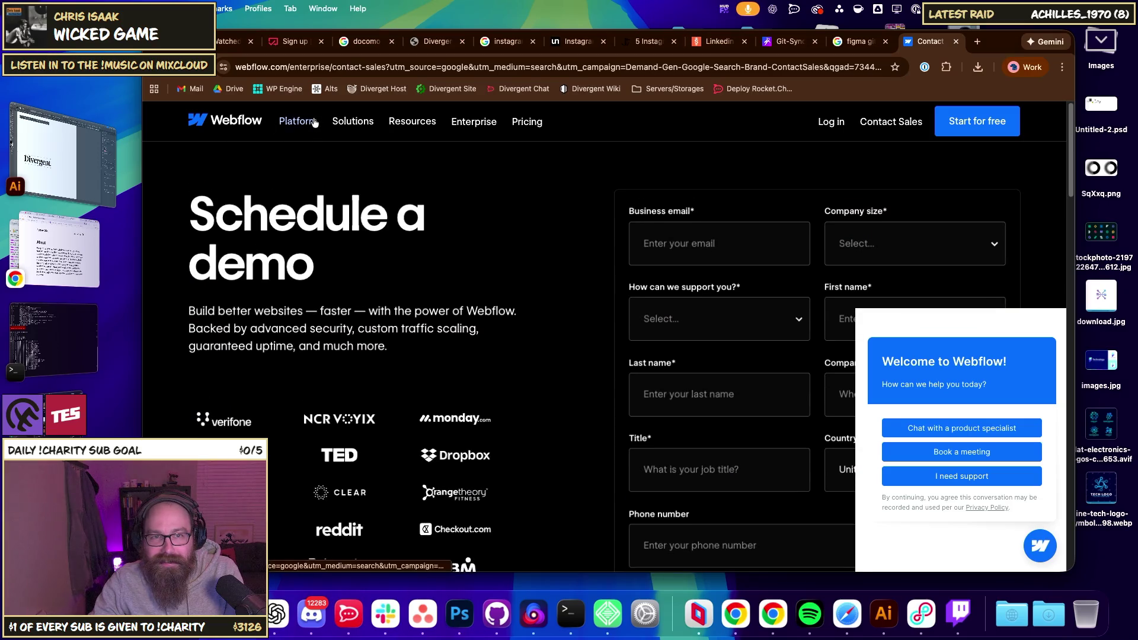
mouse_move(314, 122)
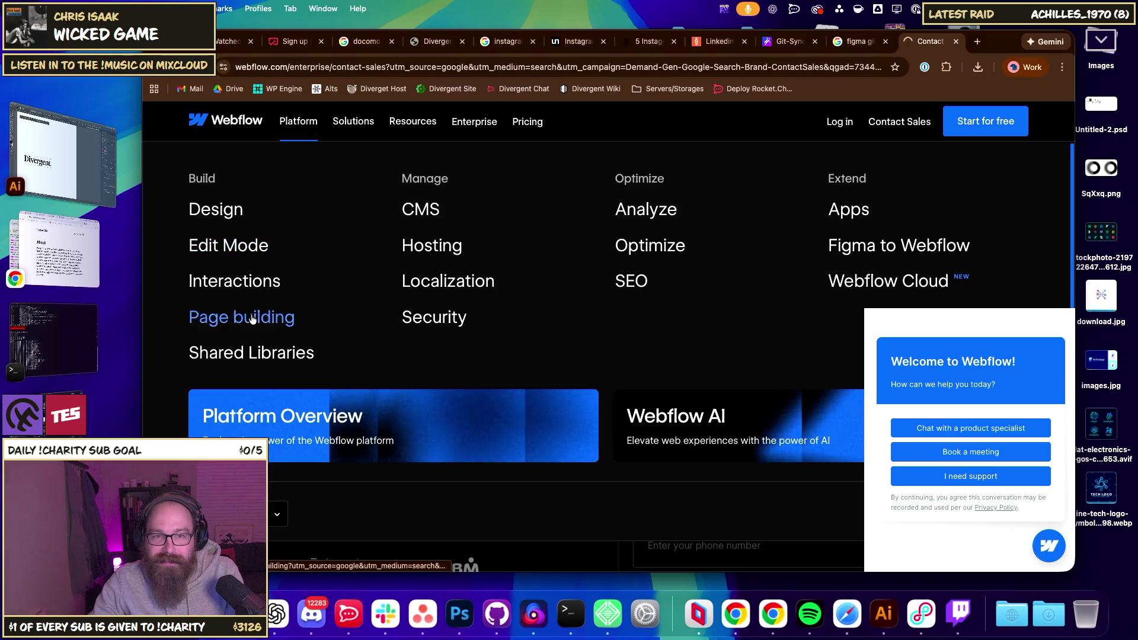
click(302, 319)
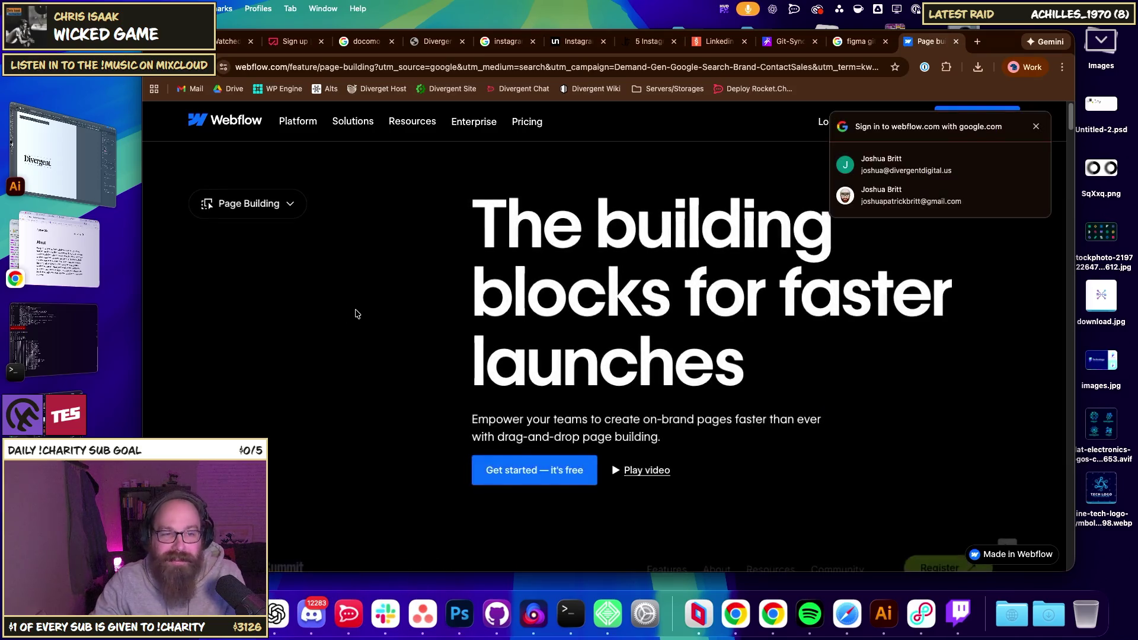
- Scroll through the Webflow Page building page to the Extend section, then close the tab
scroll(507, 296, down, 10)
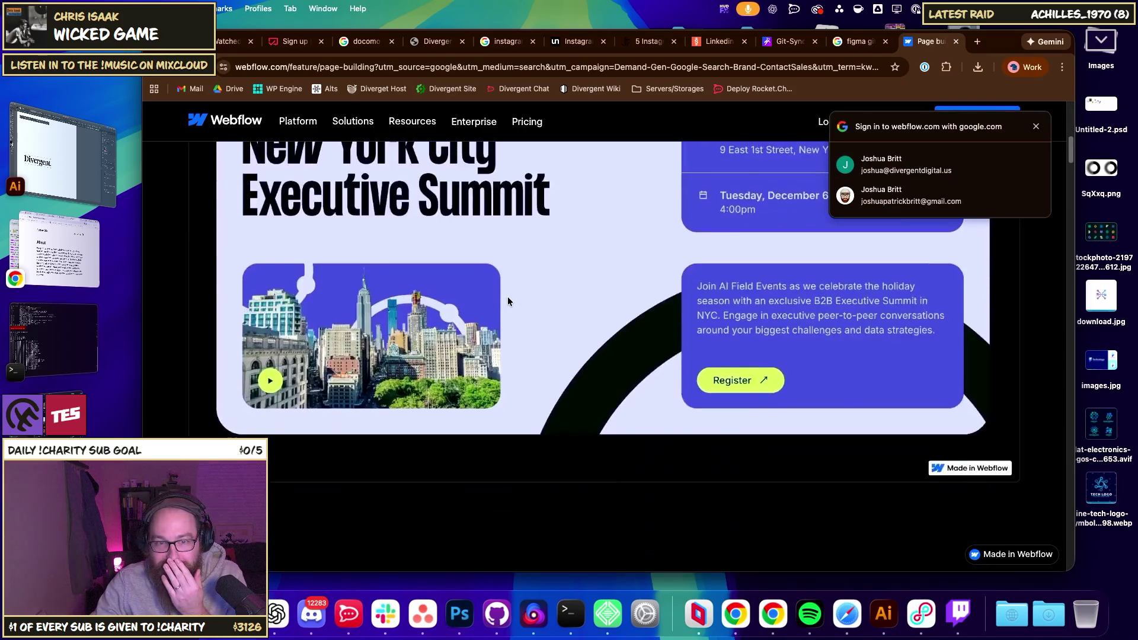
scroll(507, 301, down, 15)
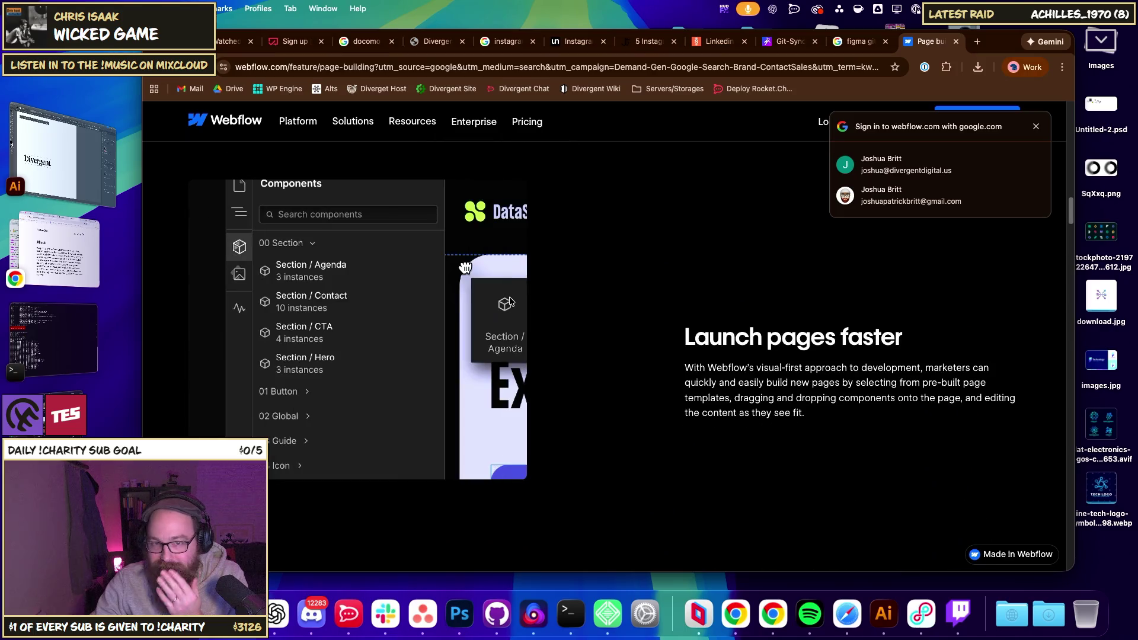
scroll(506, 304, down, 10)
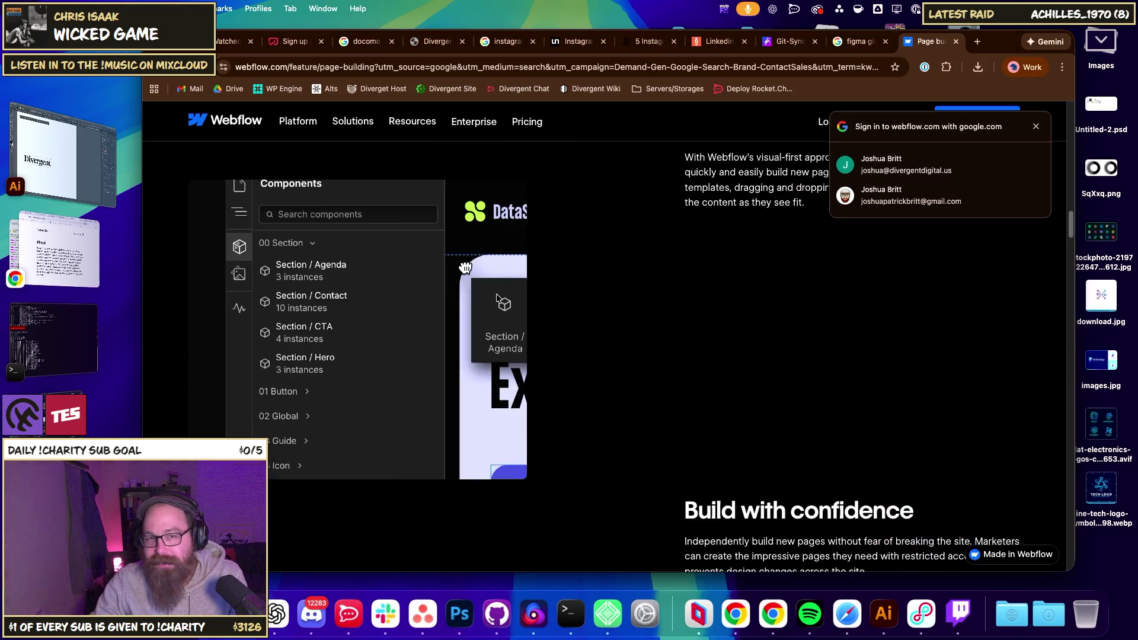
scroll(502, 305, down, 5)
scroll(505, 309, up, 10)
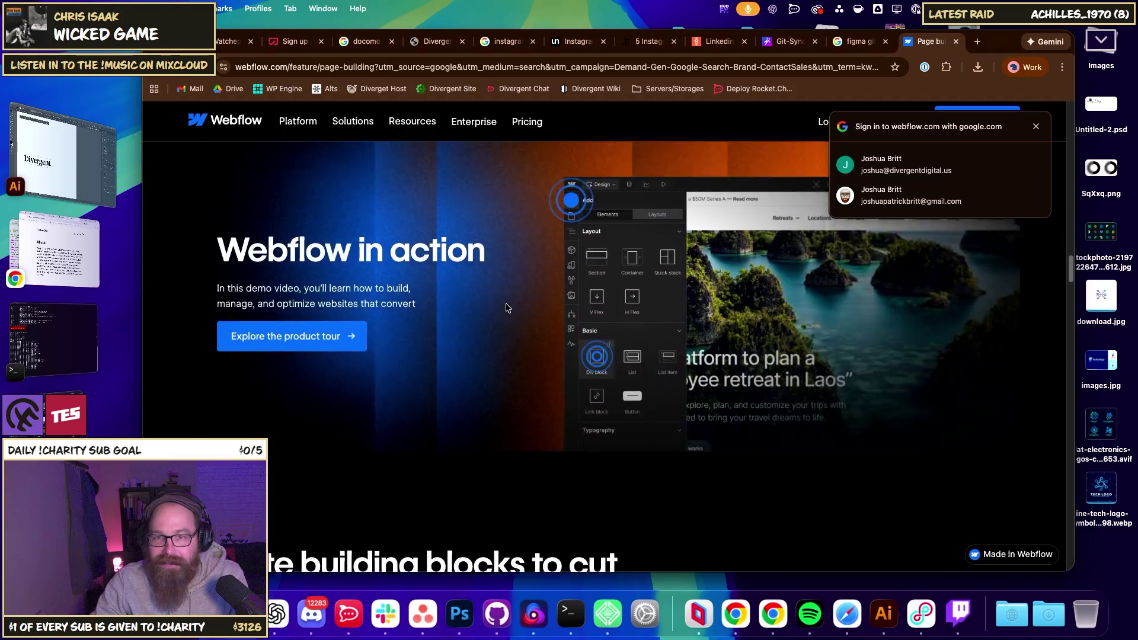
scroll(610, 353, down, 5)
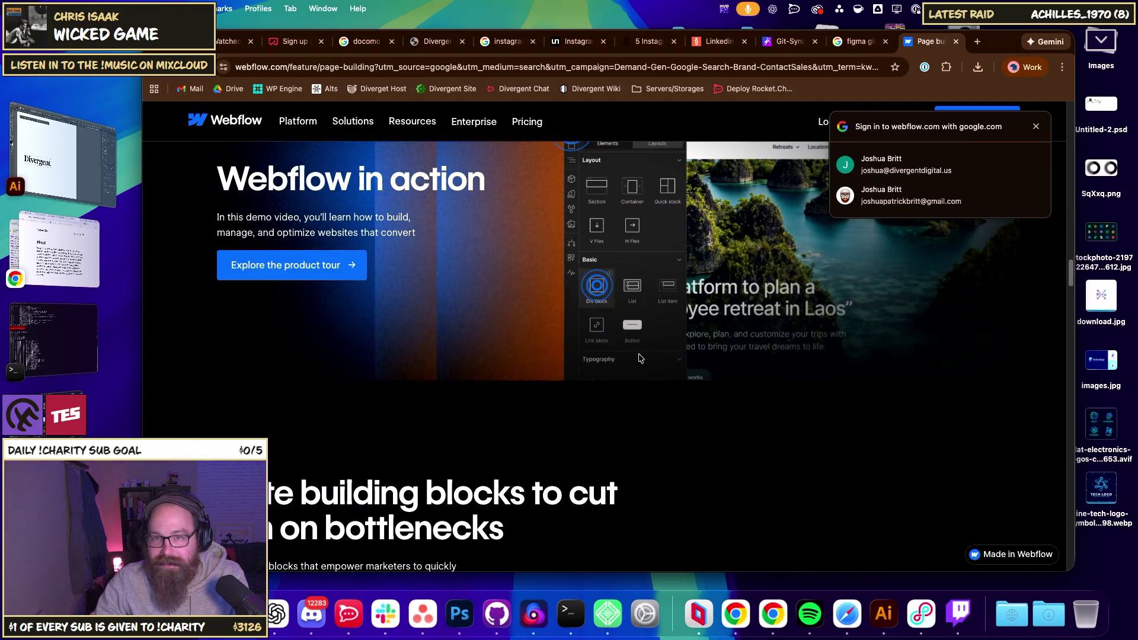
scroll(643, 355, down, 8)
scroll(645, 356, down, 15)
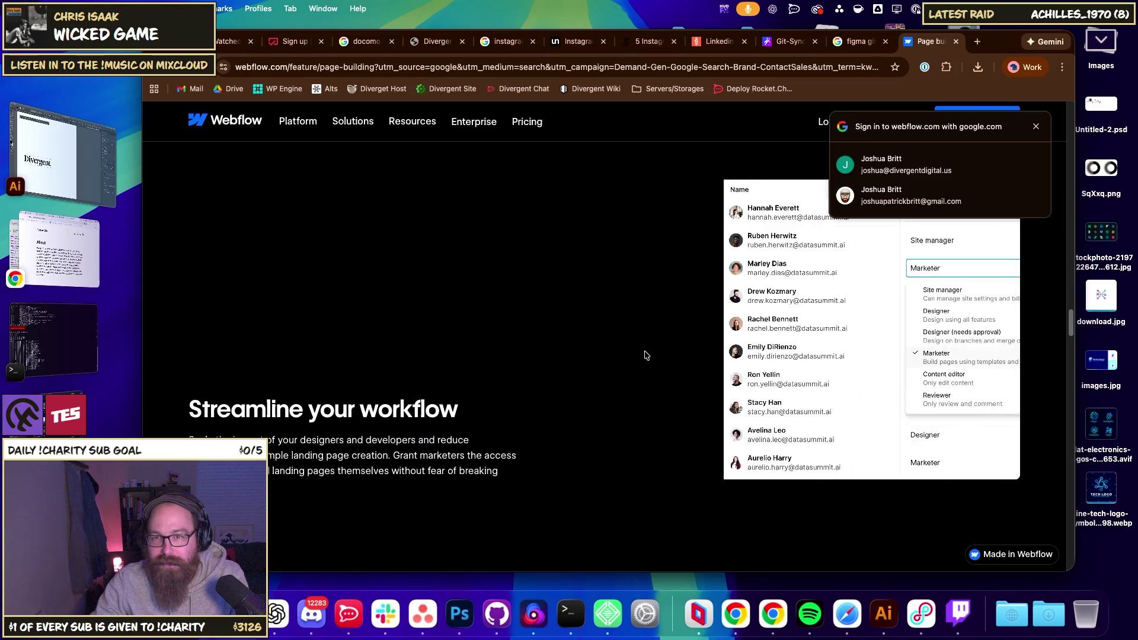
scroll(642, 354, down, 10)
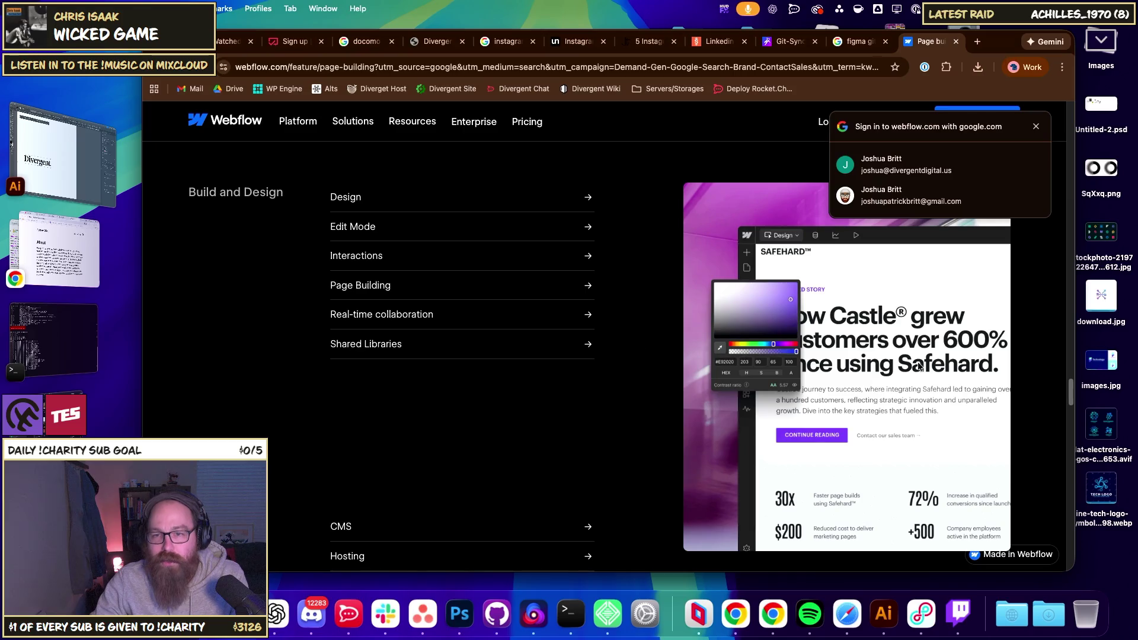
scroll(635, 402, down, 10)
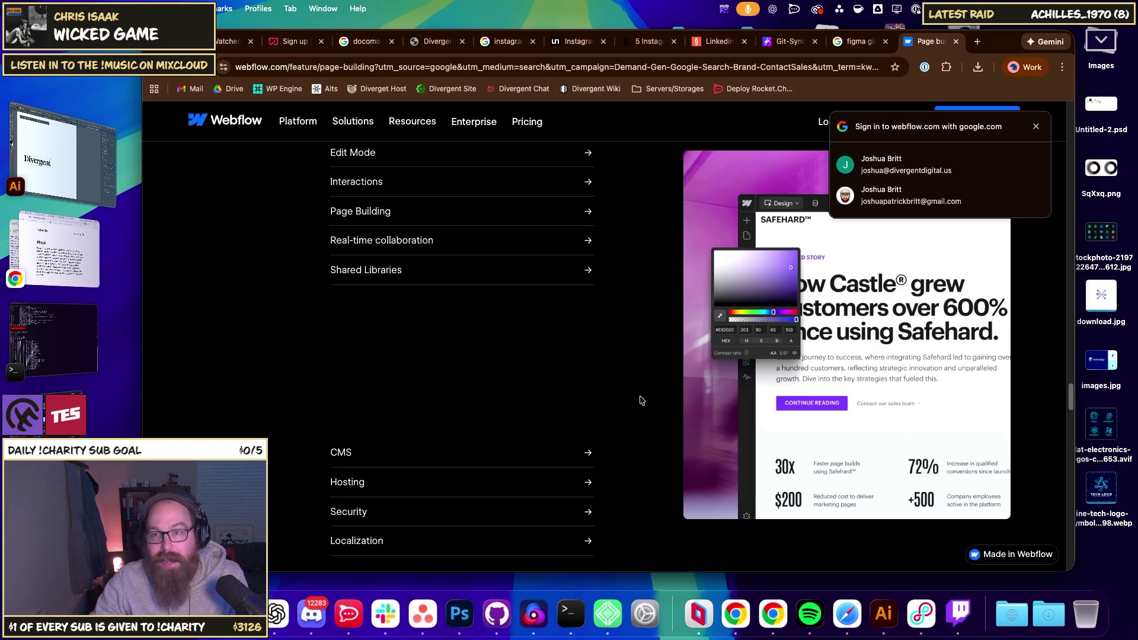
scroll(619, 385, up, 6)
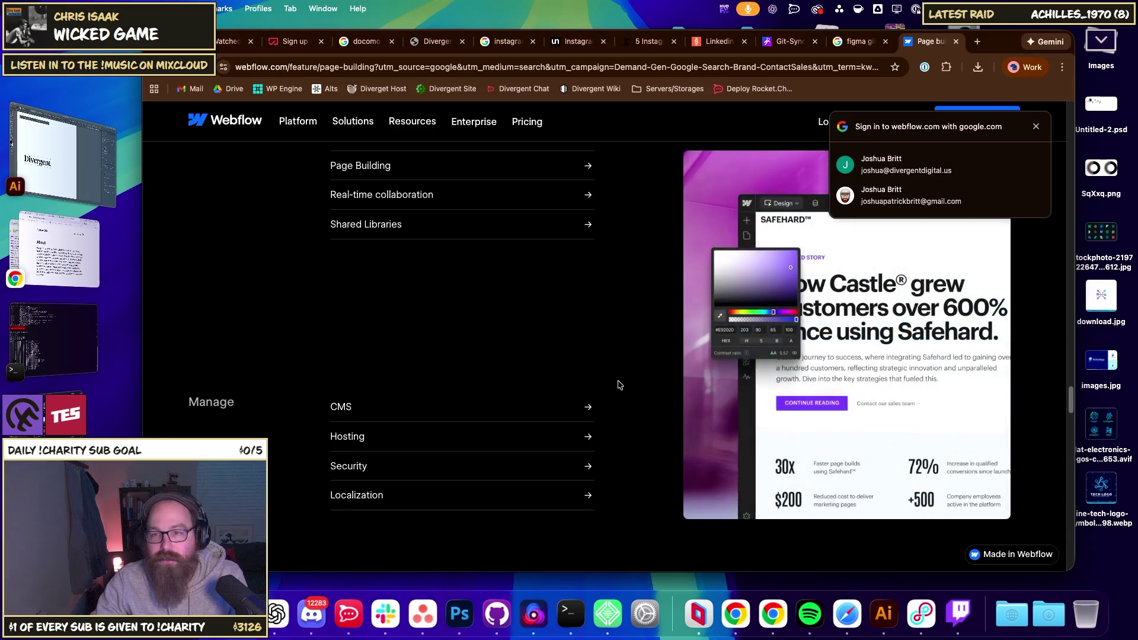
scroll(619, 385, down, 10)
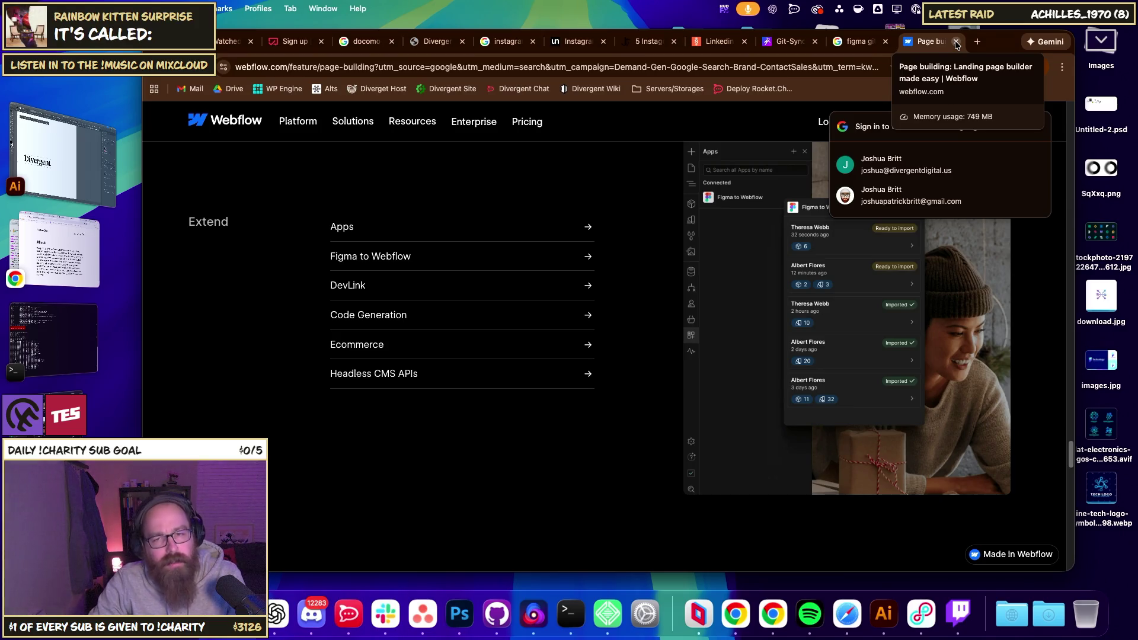
click(956, 42)
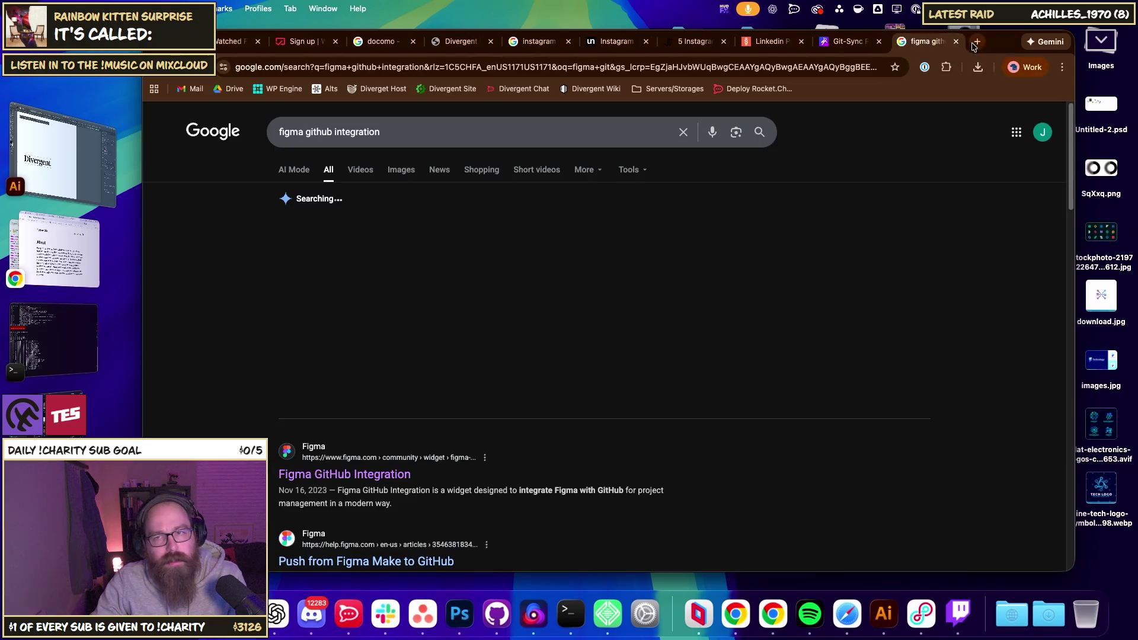
- In a new tab, search Google for 'sketch' and open the official sketch.com site
click(978, 42)
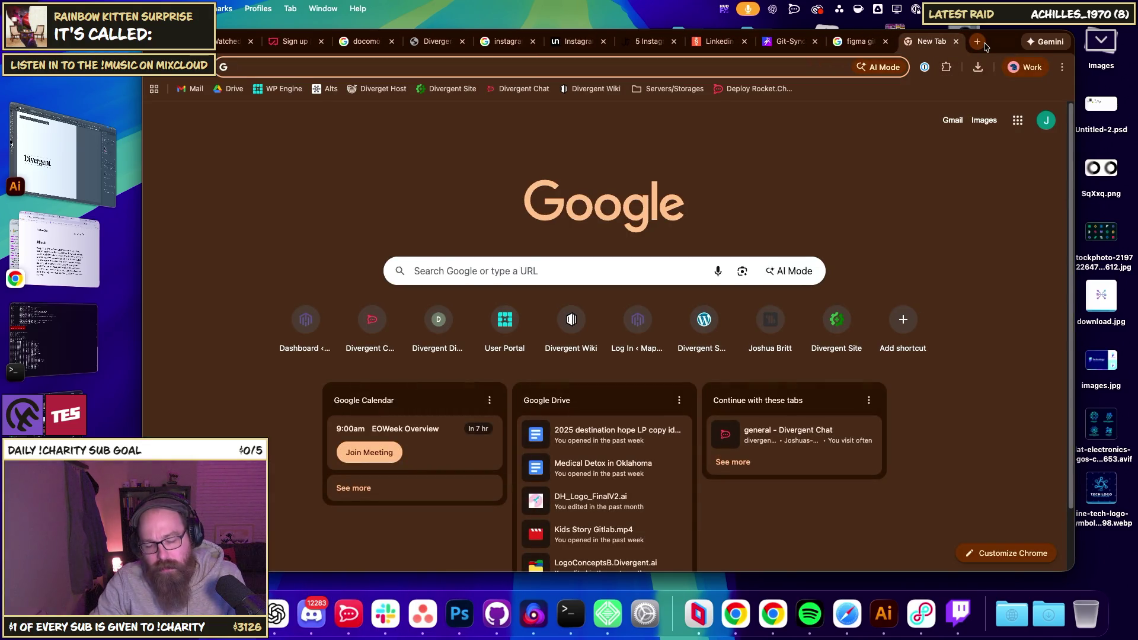
text(sketch)
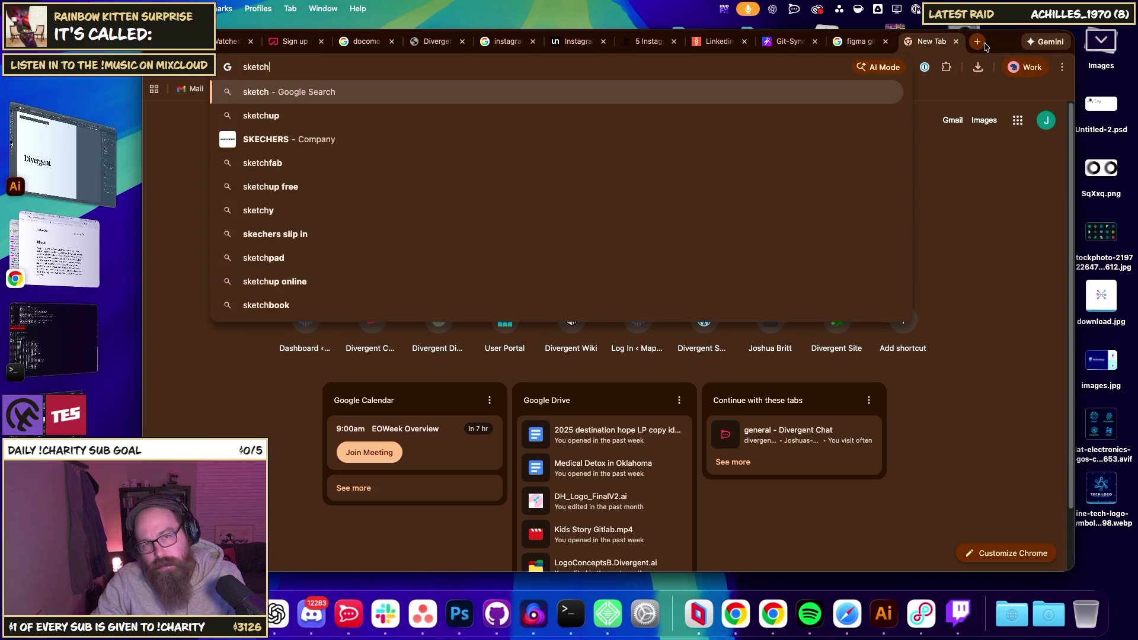
key(Return)
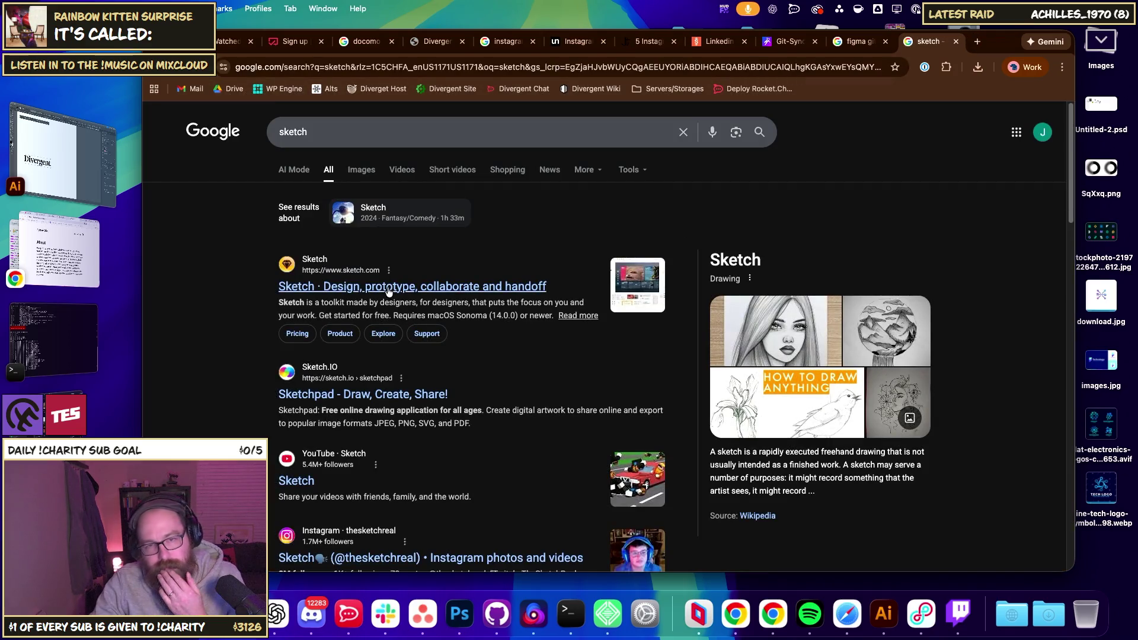
click(390, 286)
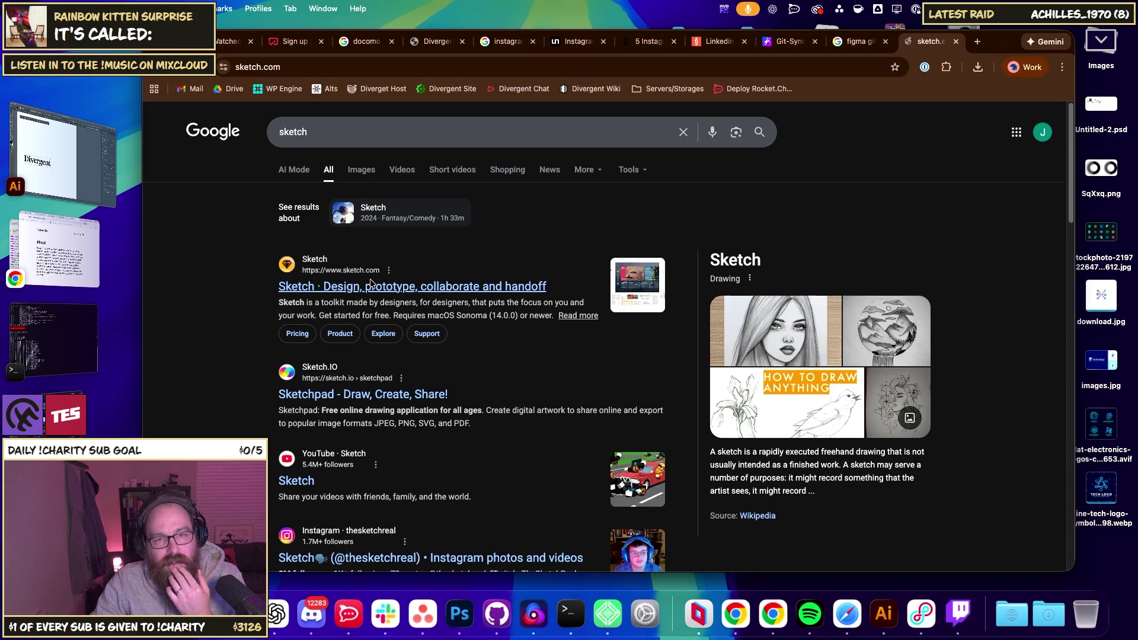
- Scroll the Sketch homepage, move the Chrome window down, and select Blog.png on the desktop
scroll(690, 320, down, 10)
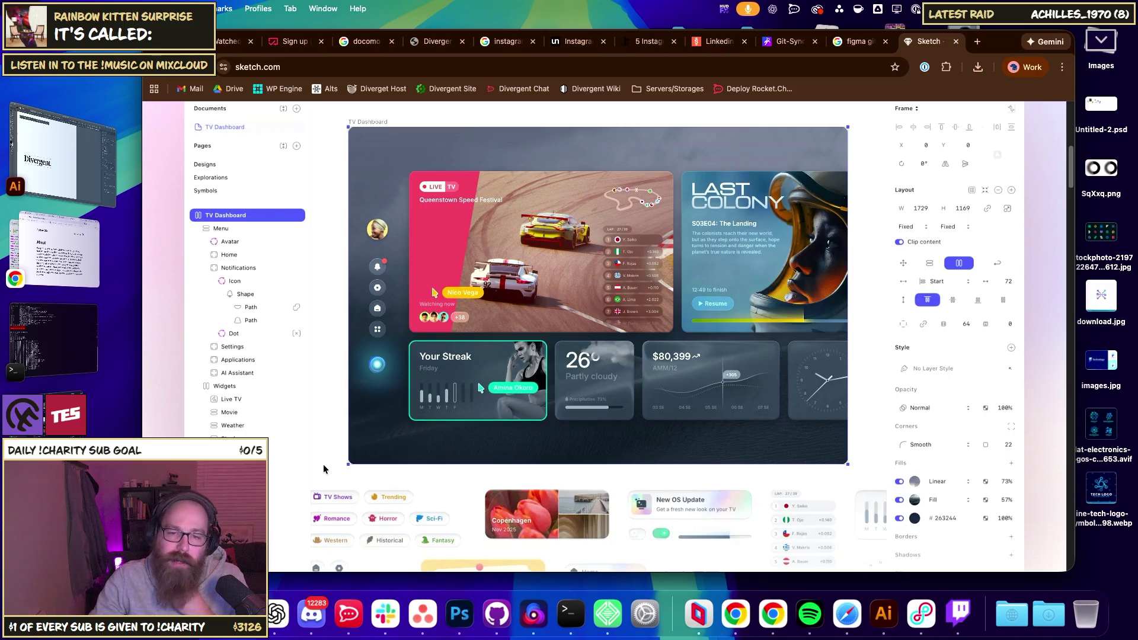
drag(1009, 52, 970, 505)
click(1032, 426)
- Quick Look Blog.png, then preview and scroll through the BH.psd artboards
key(space)
key(space)
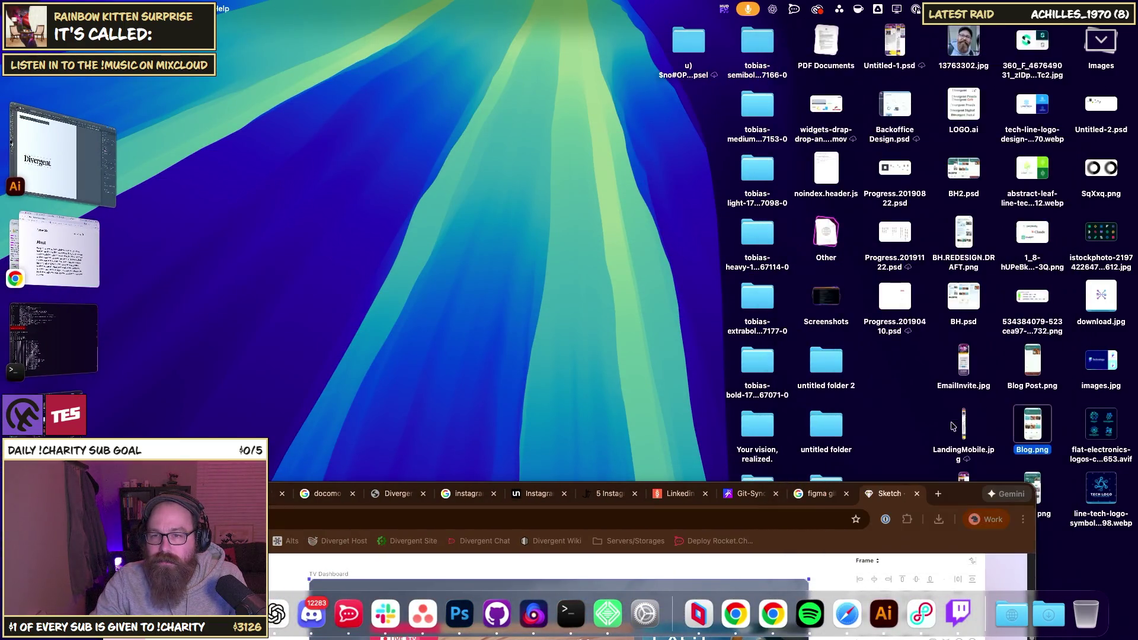
click(976, 305)
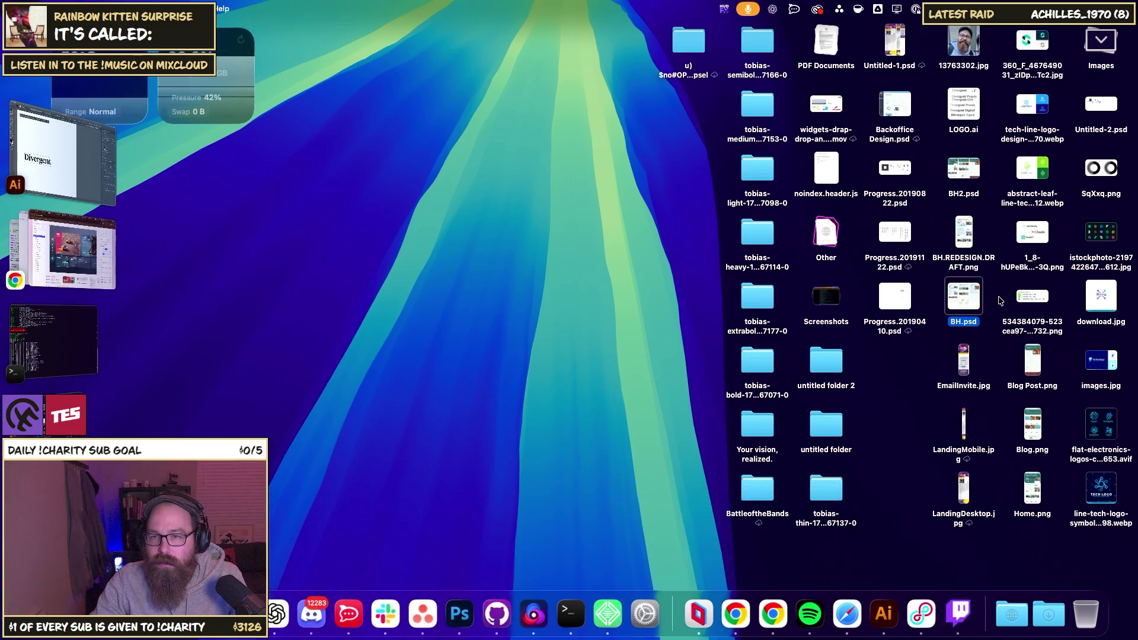
key(space)
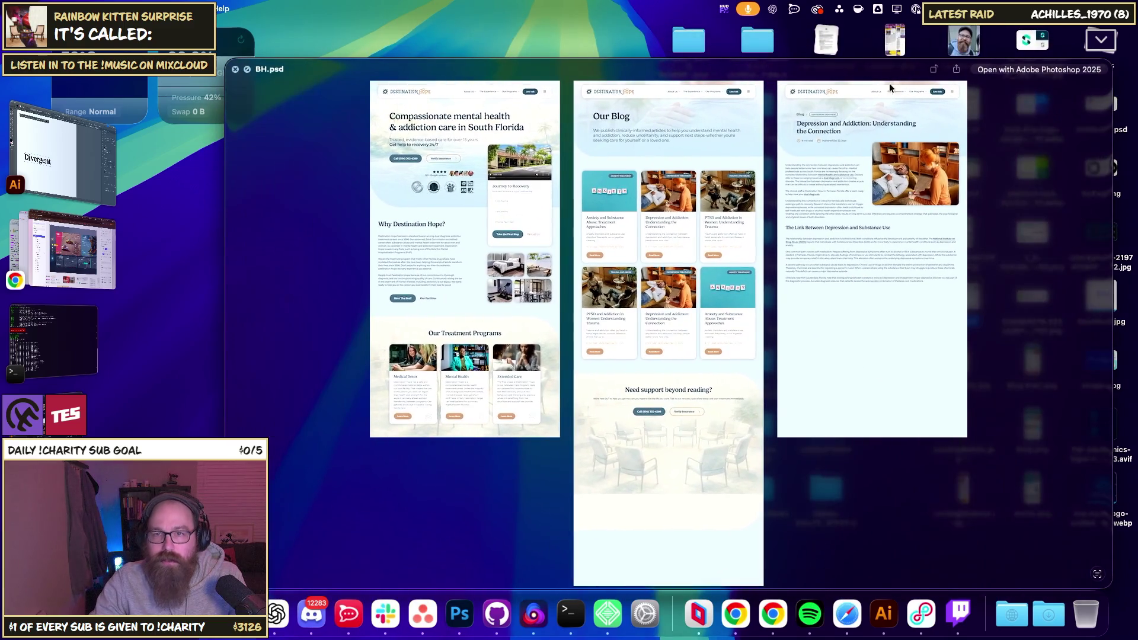
scroll(589, 239, down, 10)
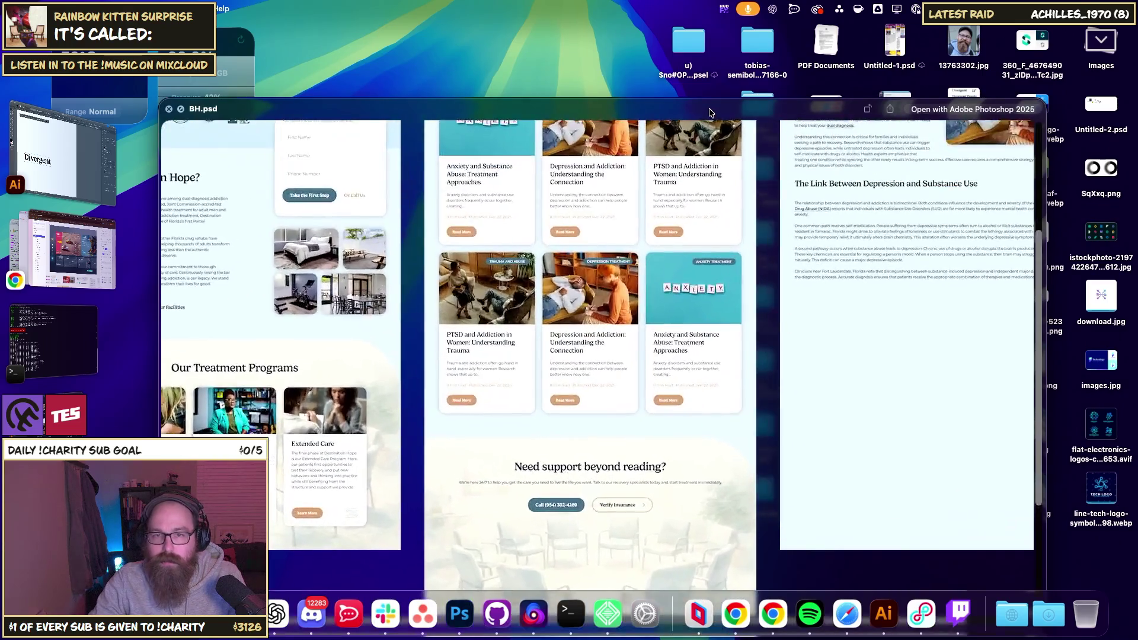
key(space)
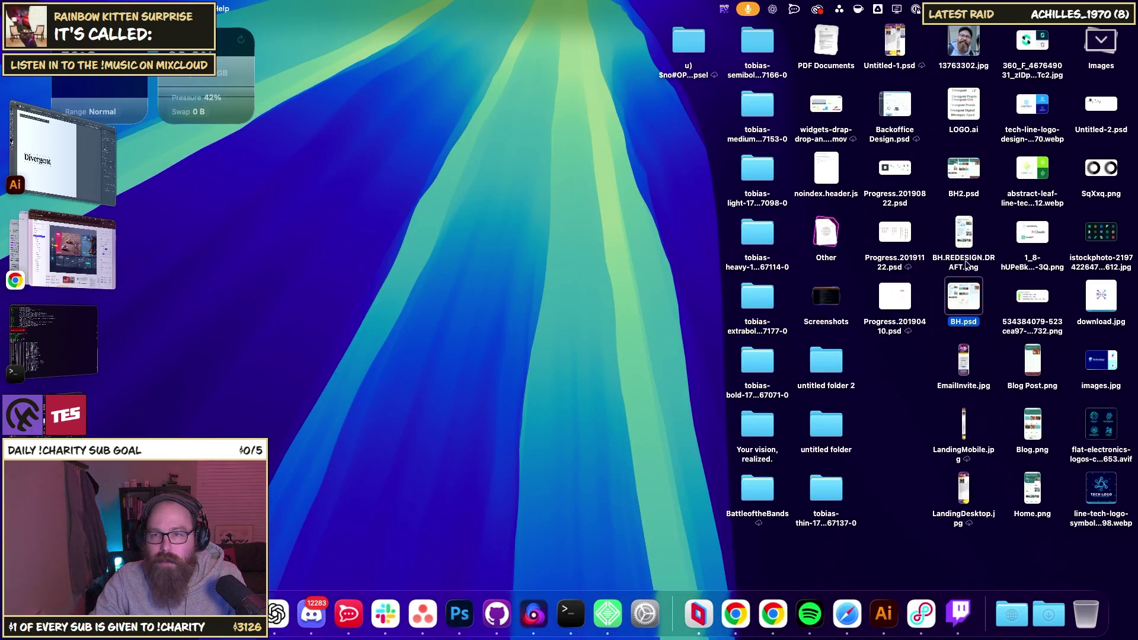
key(space)
scroll(442, 242, down, 3)
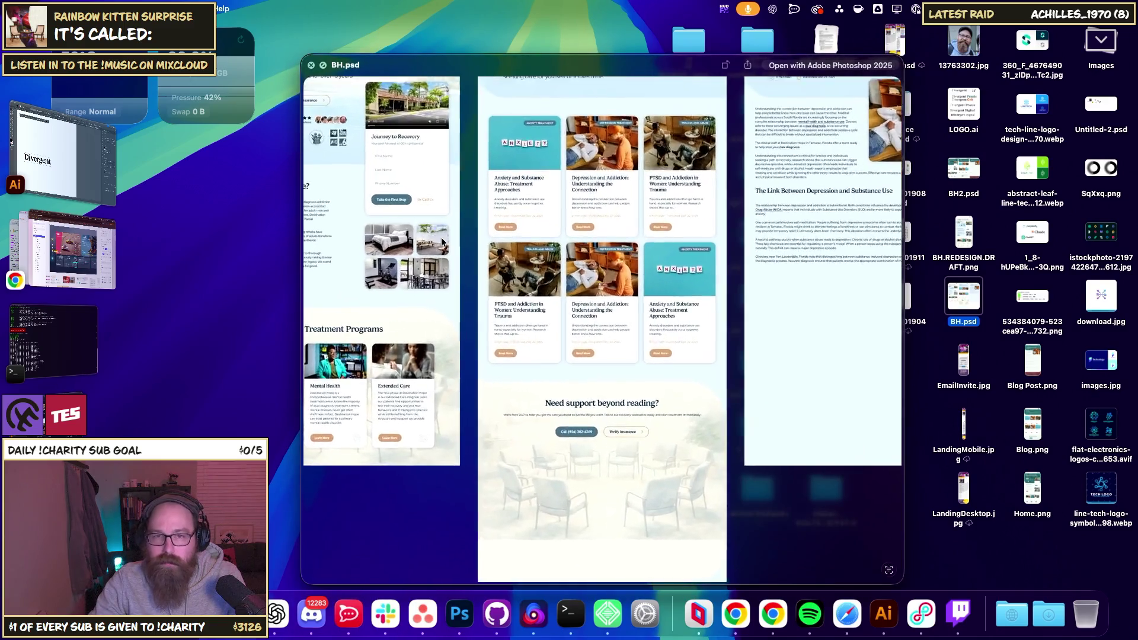
scroll(442, 242, up, 3)
scroll(393, 213, up, 10)
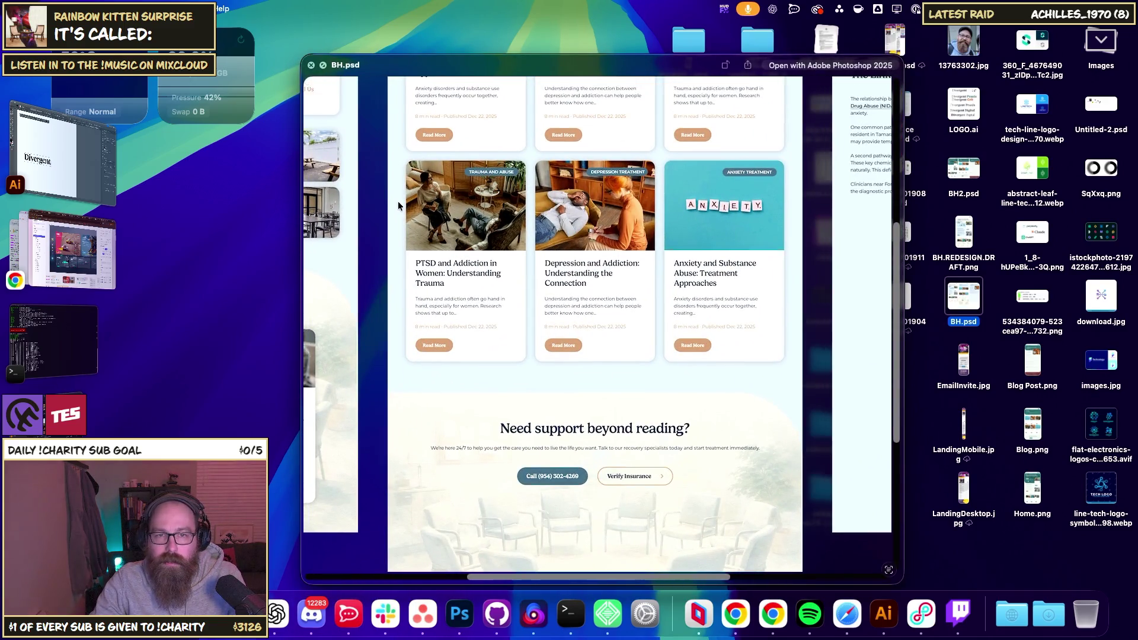
scroll(533, 267, left, 5)
scroll(622, 313, up, 2)
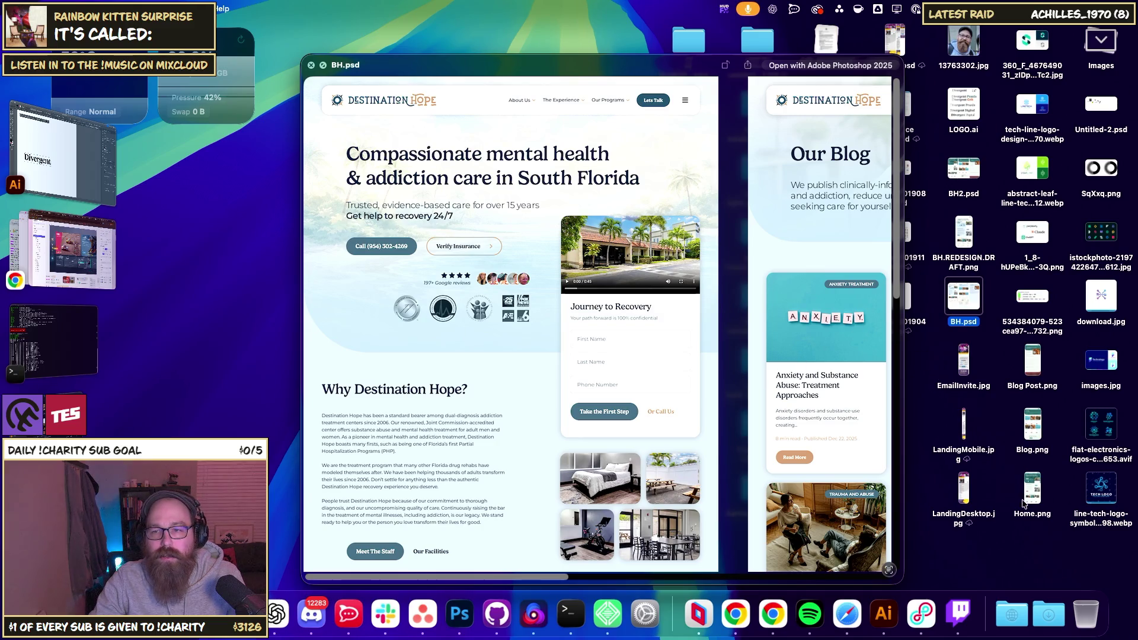
key(space)
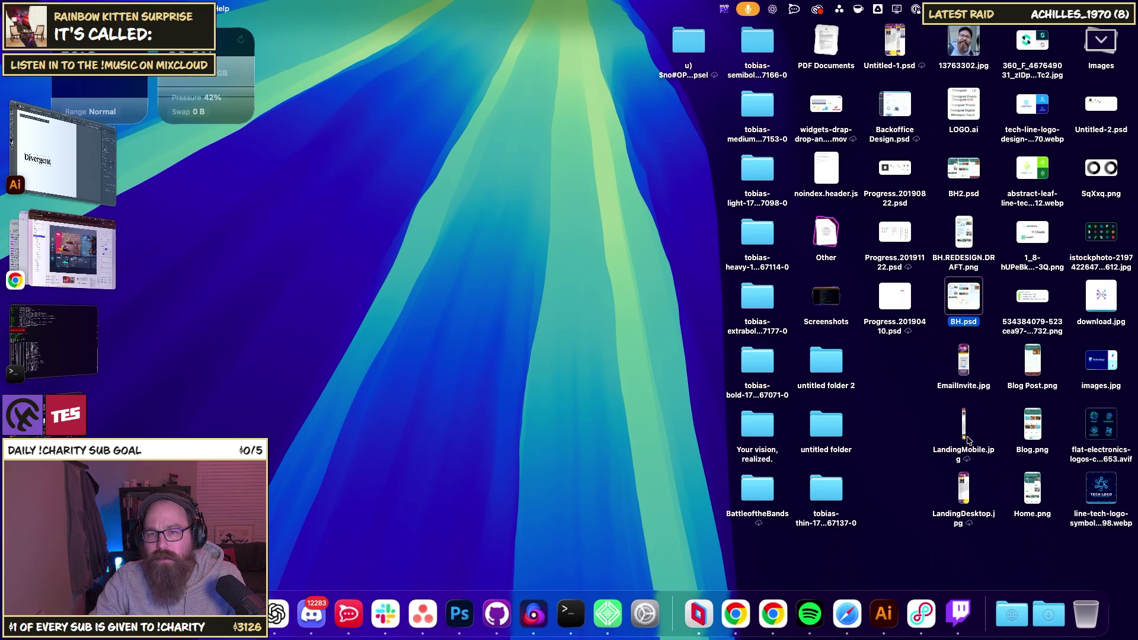
- Preview the BH2.psd artboards, then switch the preview to EmailInvite.jpg
click(966, 168)
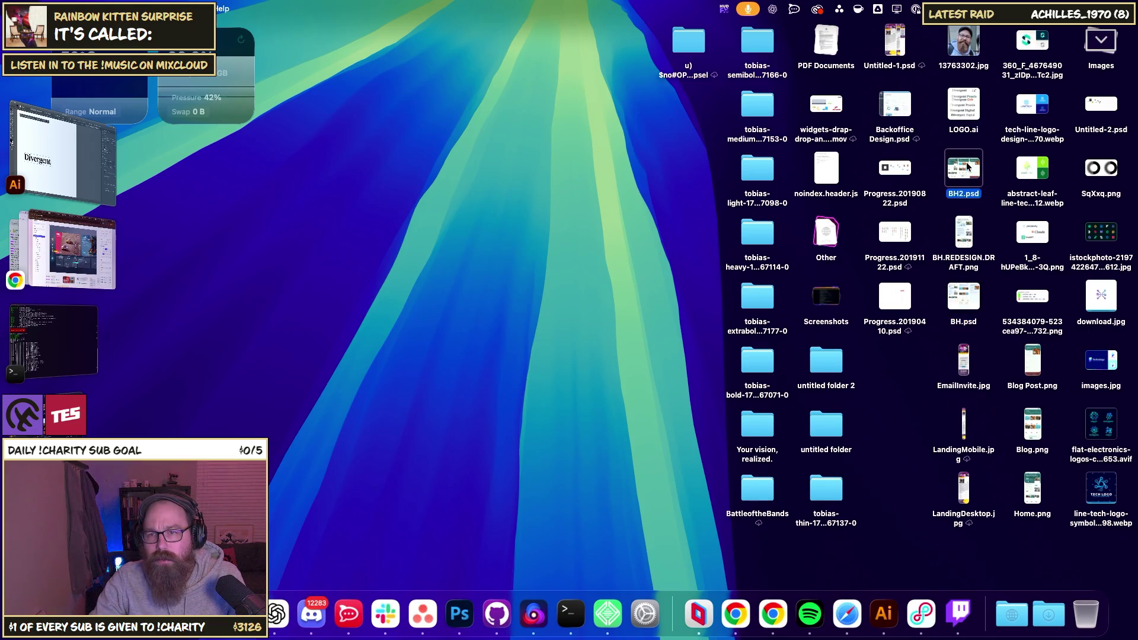
key(space)
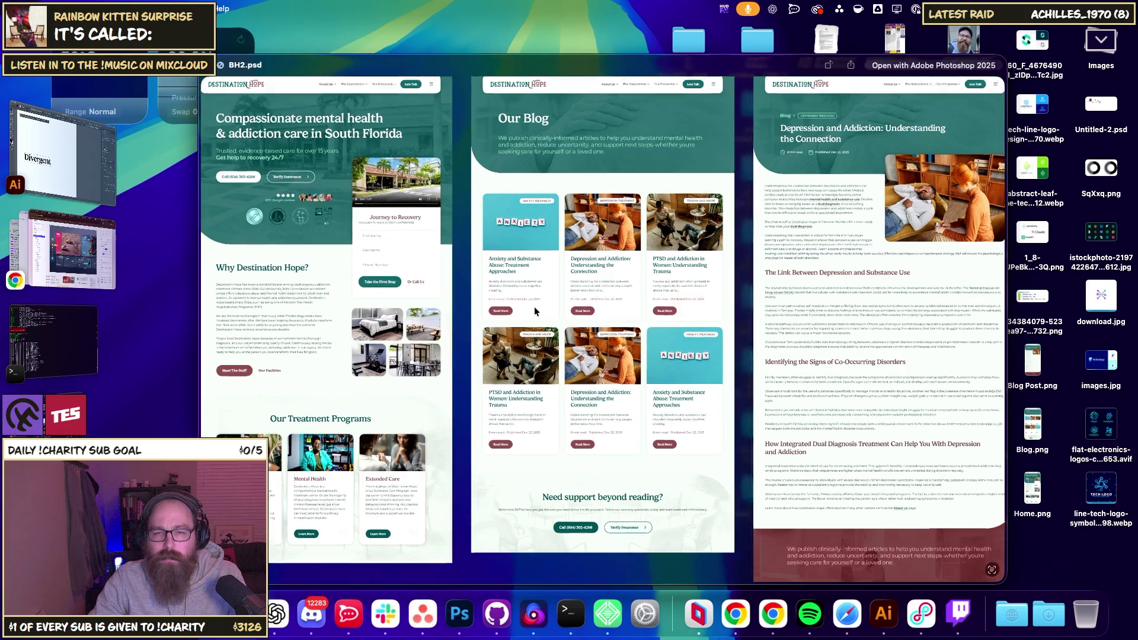
scroll(563, 308, up, 3)
scroll(583, 307, down, 3)
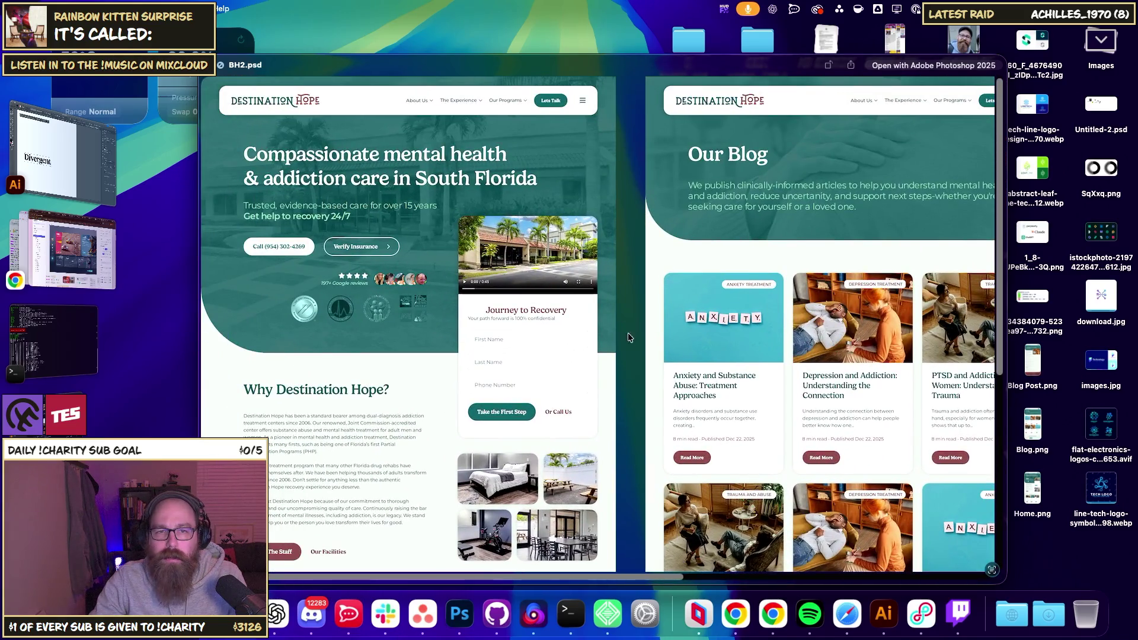
scroll(489, 314, up, 3)
scroll(489, 314, right, 5)
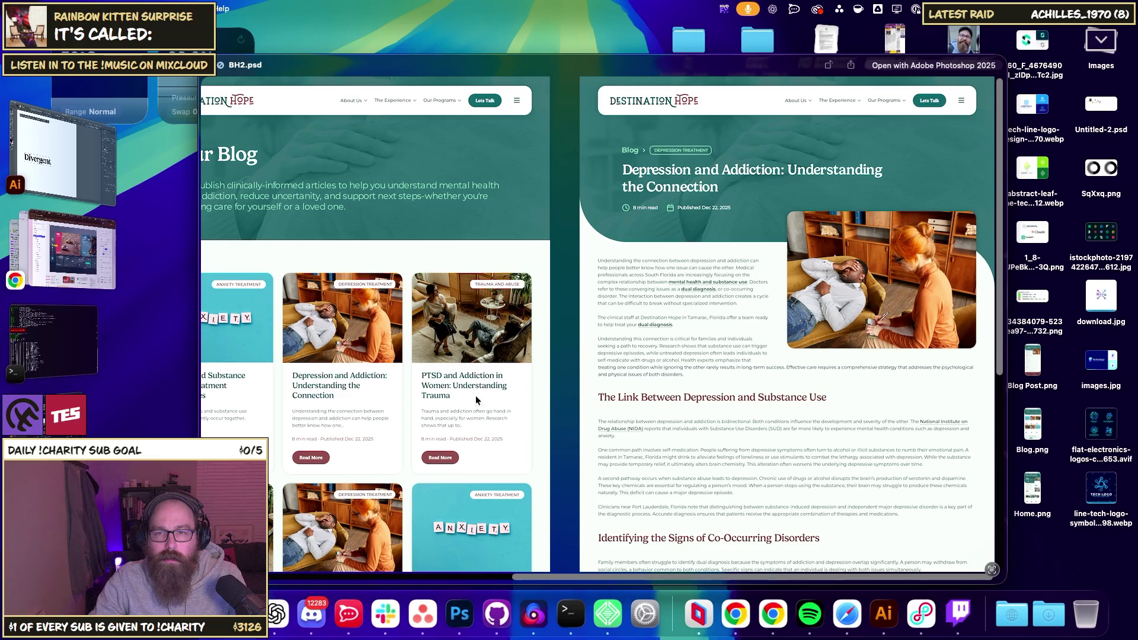
scroll(571, 341, left, 8)
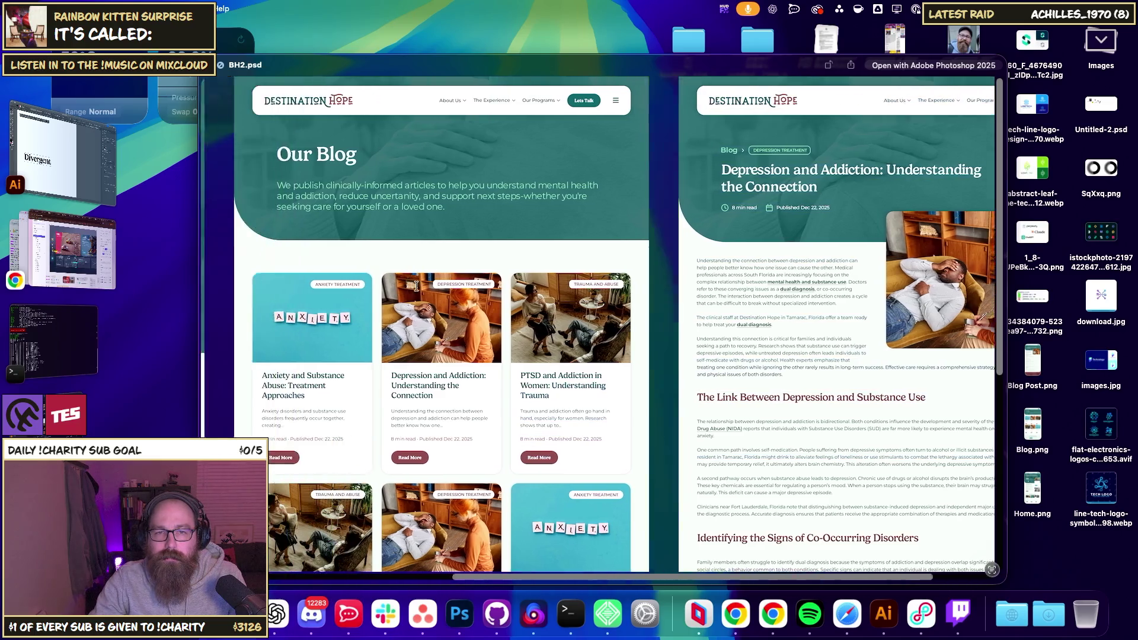
key(space)
click(963, 385)
key(space)
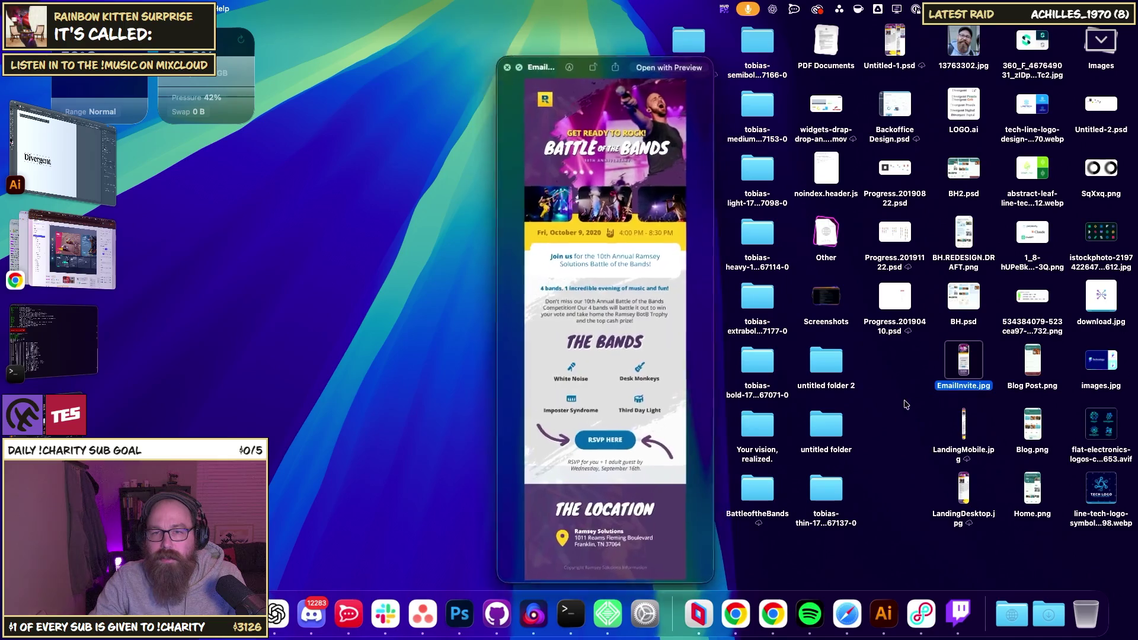
- Back in Photoshop, rename the Artboard 2 layer to 'Mobile', then hide Photoshop
key(space)
key(super+Tab)
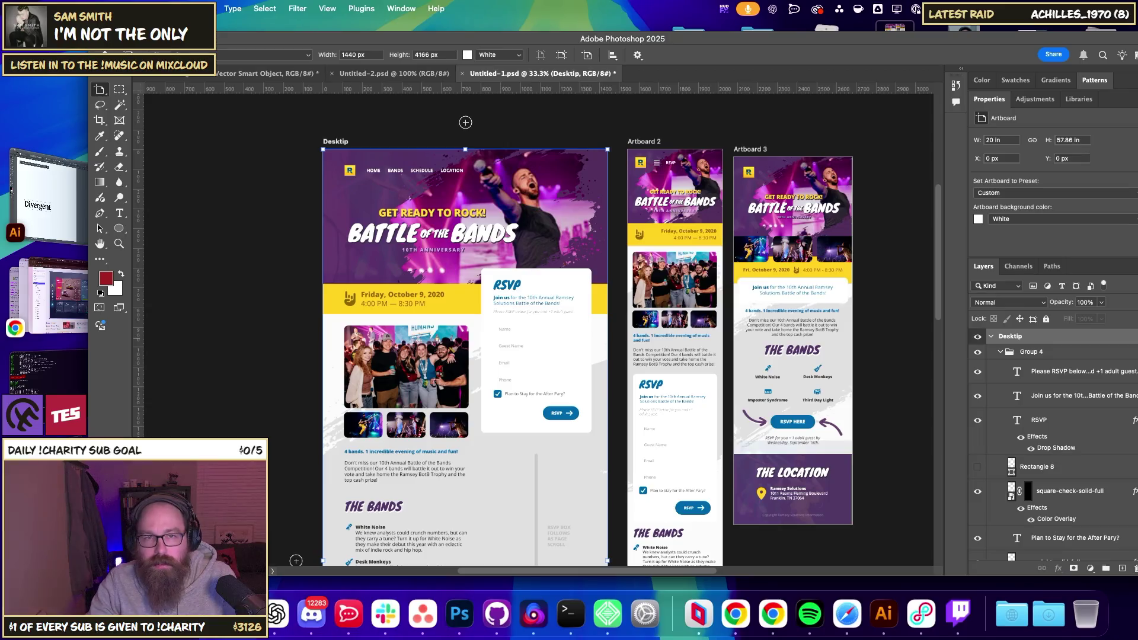
click(650, 142)
right_click(650, 142)
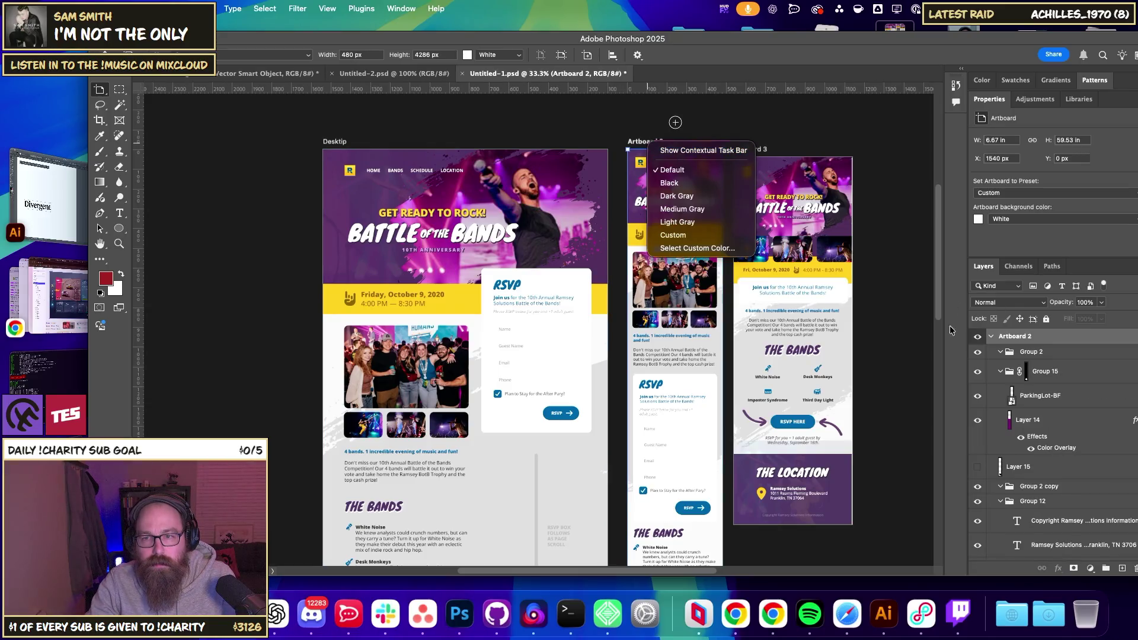
click(1023, 336)
double_click(1019, 335)
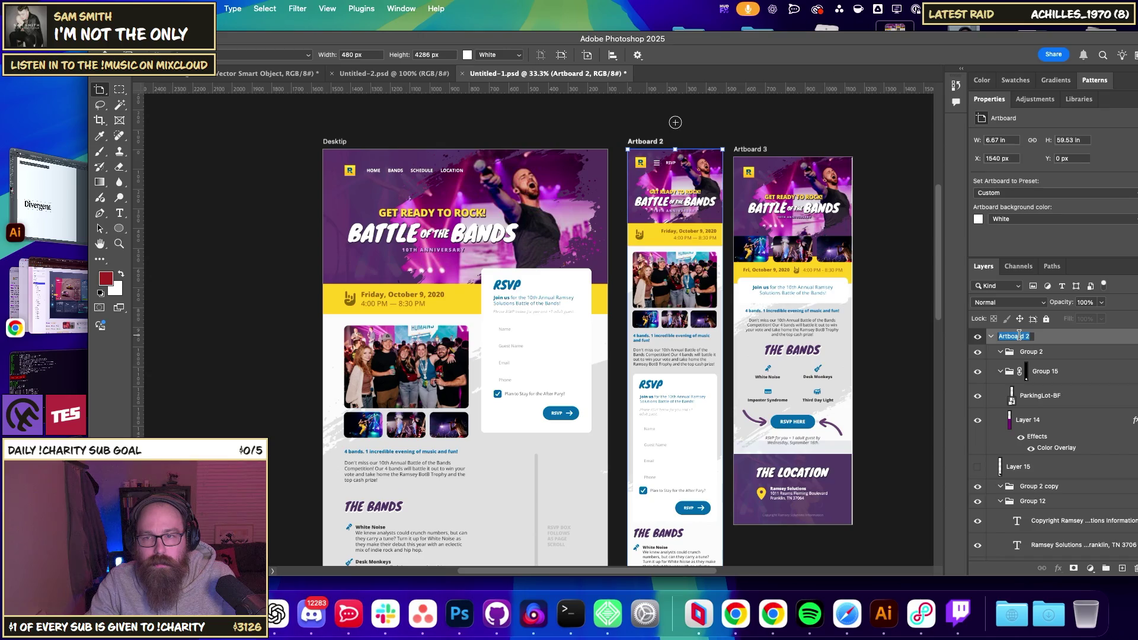
text(Mobile)
key(Return)
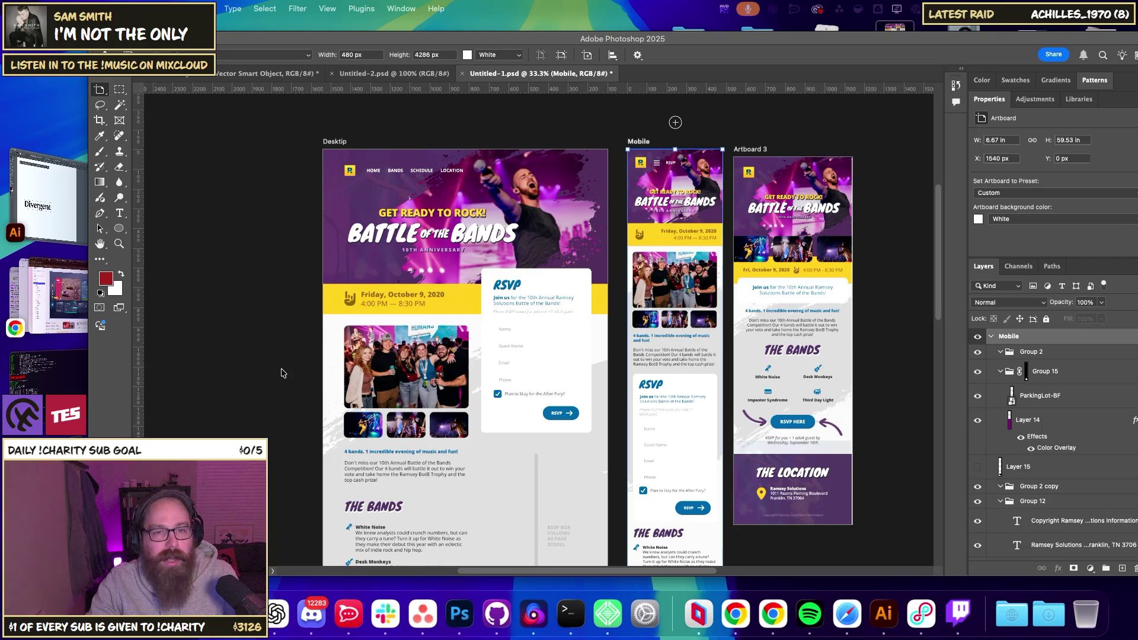
scroll(414, 267, up, 2)
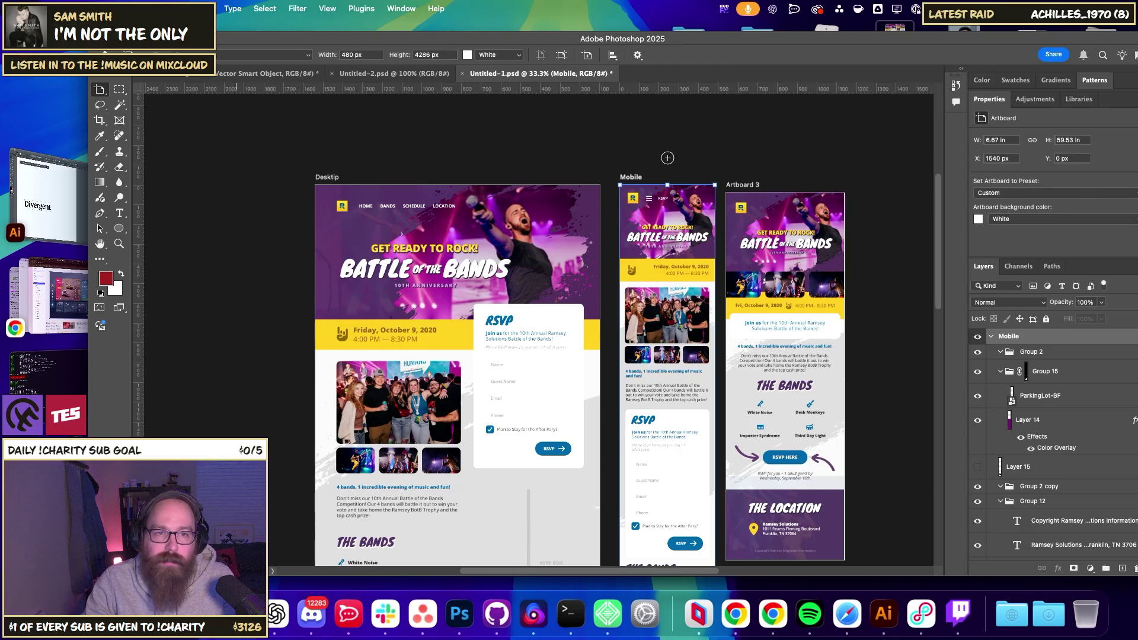
key(F11)
- Quick Look through Blog Post.png, Blog.png and Home.png, then bring Chrome back forward
click(962, 360)
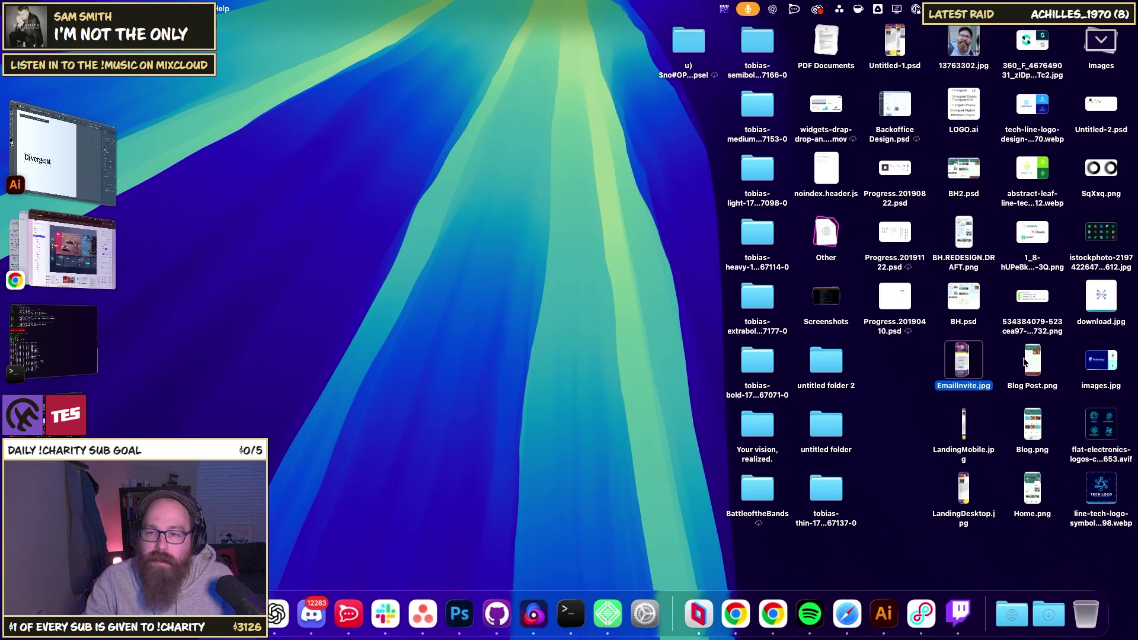
click(1023, 362)
key(space)
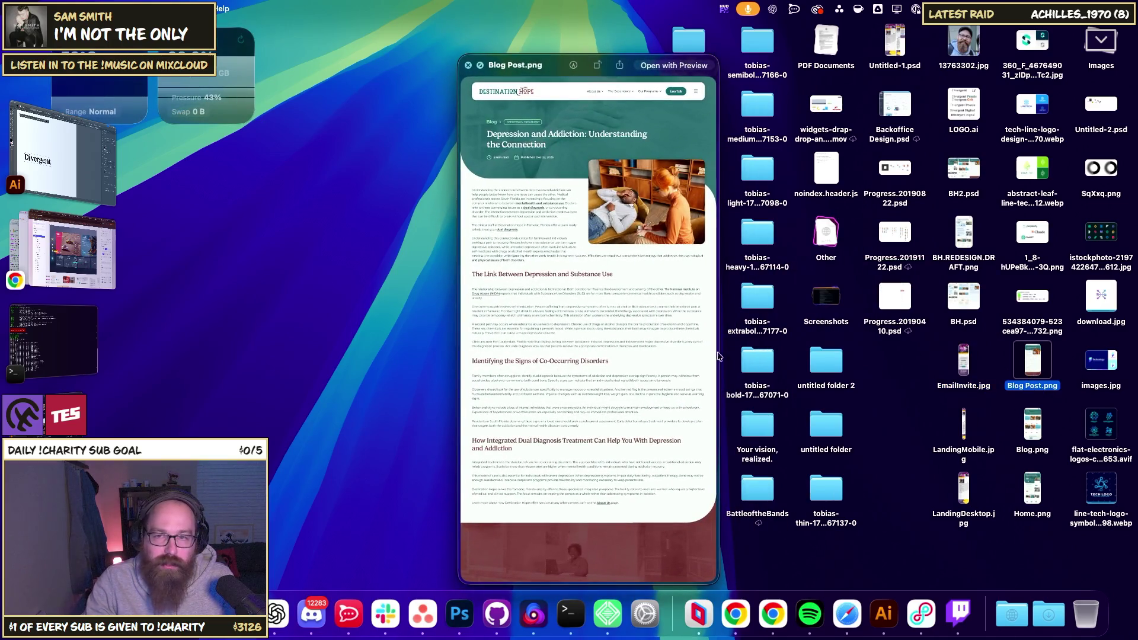
key(Down)
key(Down)
key(Up)
key(Up)
key(Down)
key(Down)
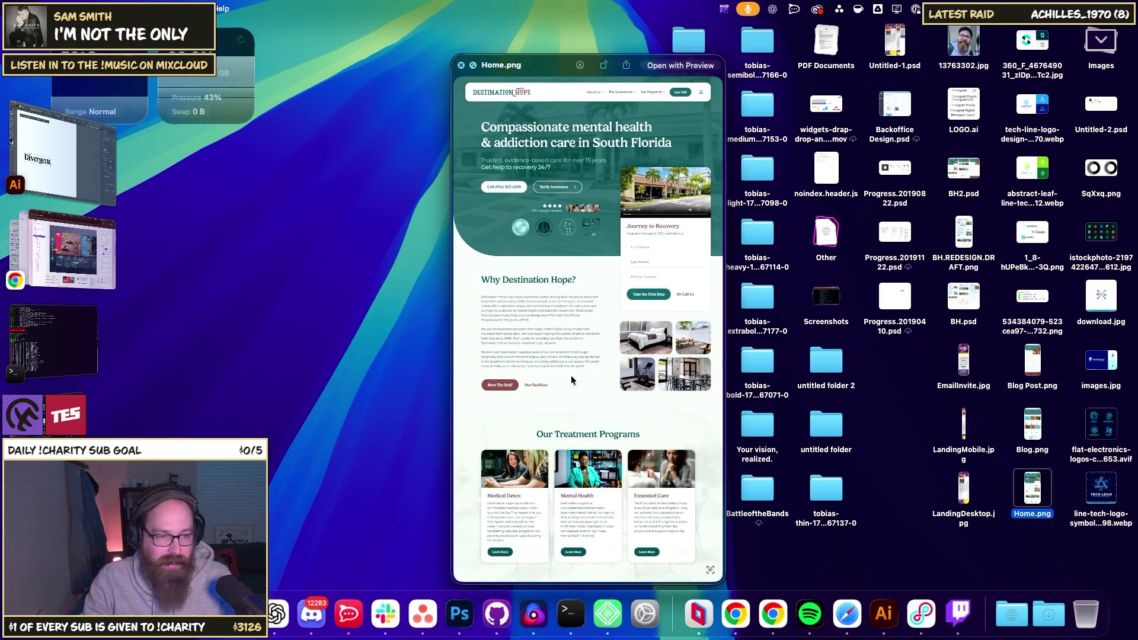
key(space)
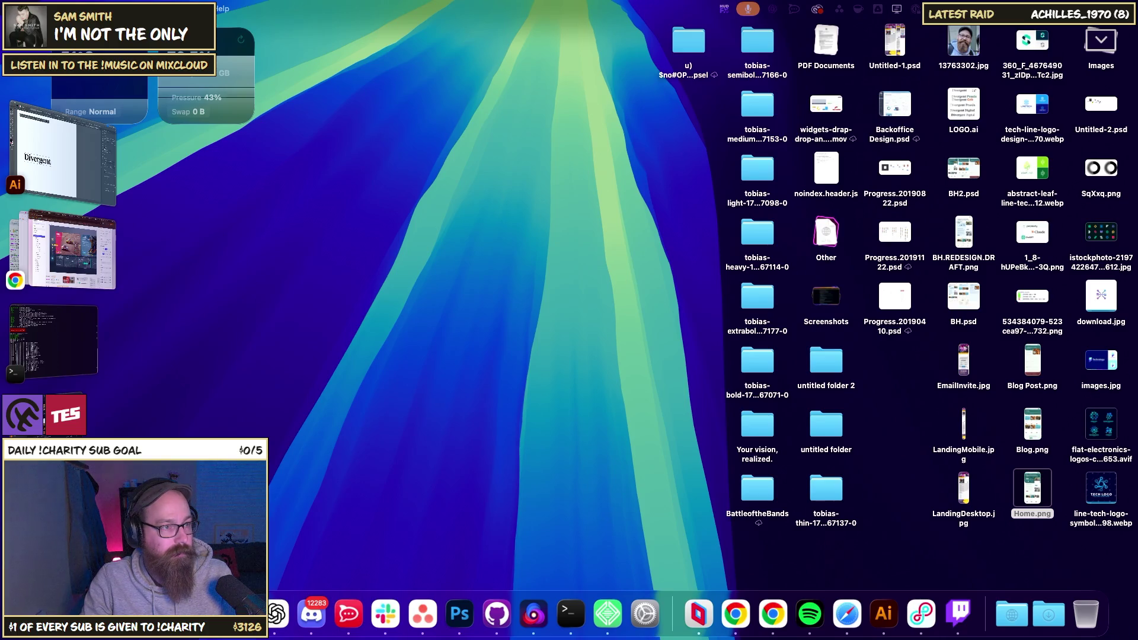
click(81, 254)
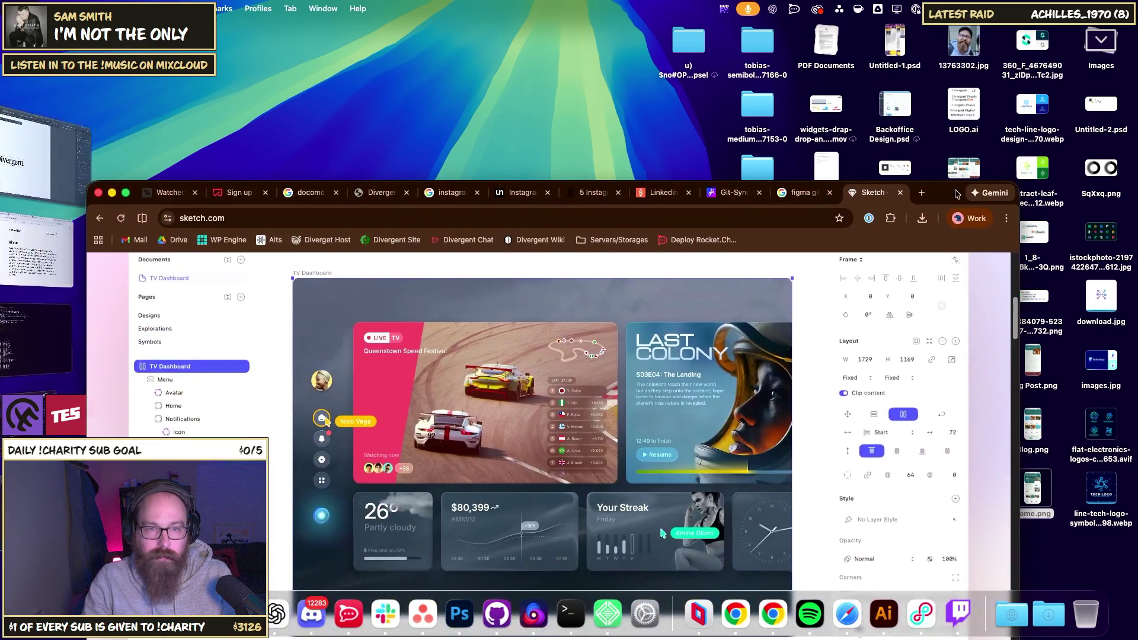
- Look through the Divergent, Instagram search, Unblast mockups, Watched and docomo tabs
click(379, 190)
click(450, 190)
click(520, 190)
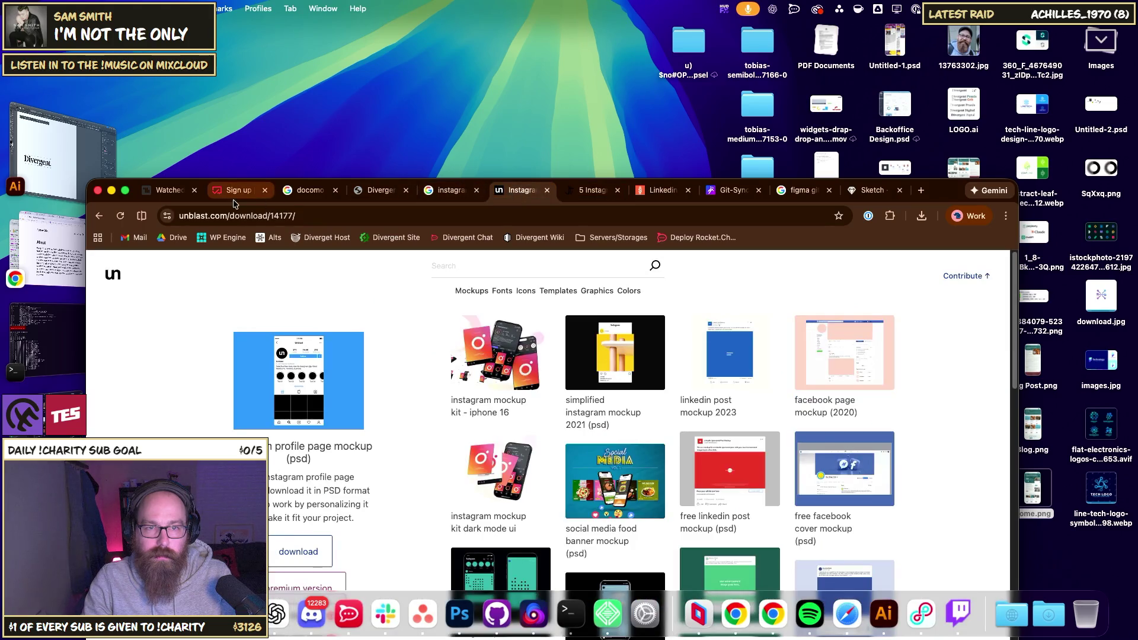
click(237, 191)
click(305, 191)
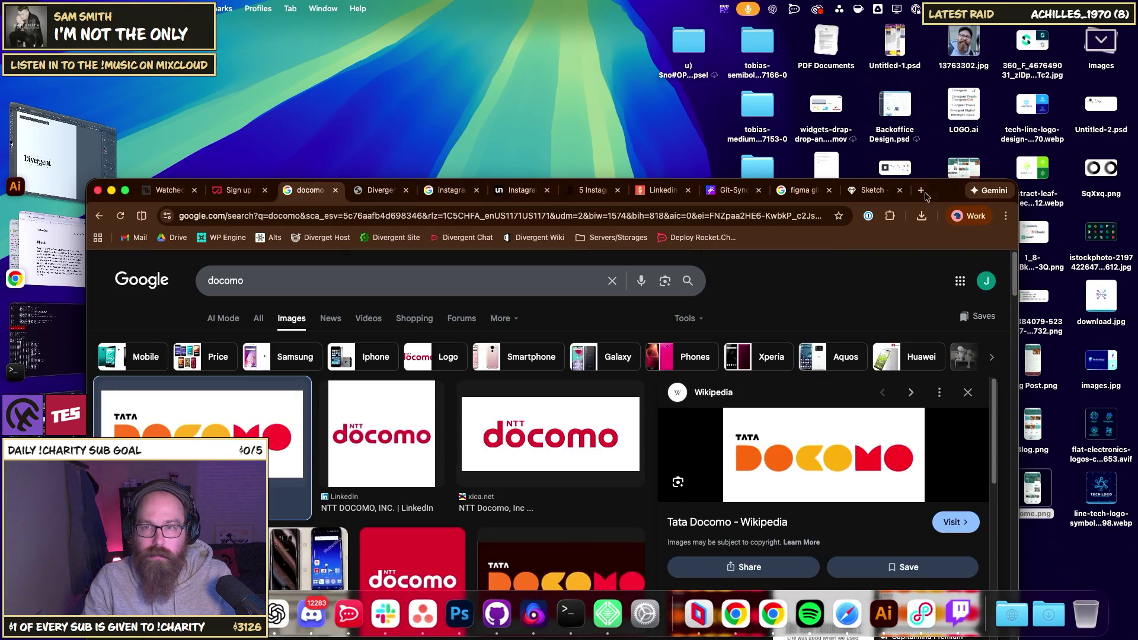
- In a new tab, open the Depression Treatment Program page from the 'des' suggestion, then clear its address
click(919, 192)
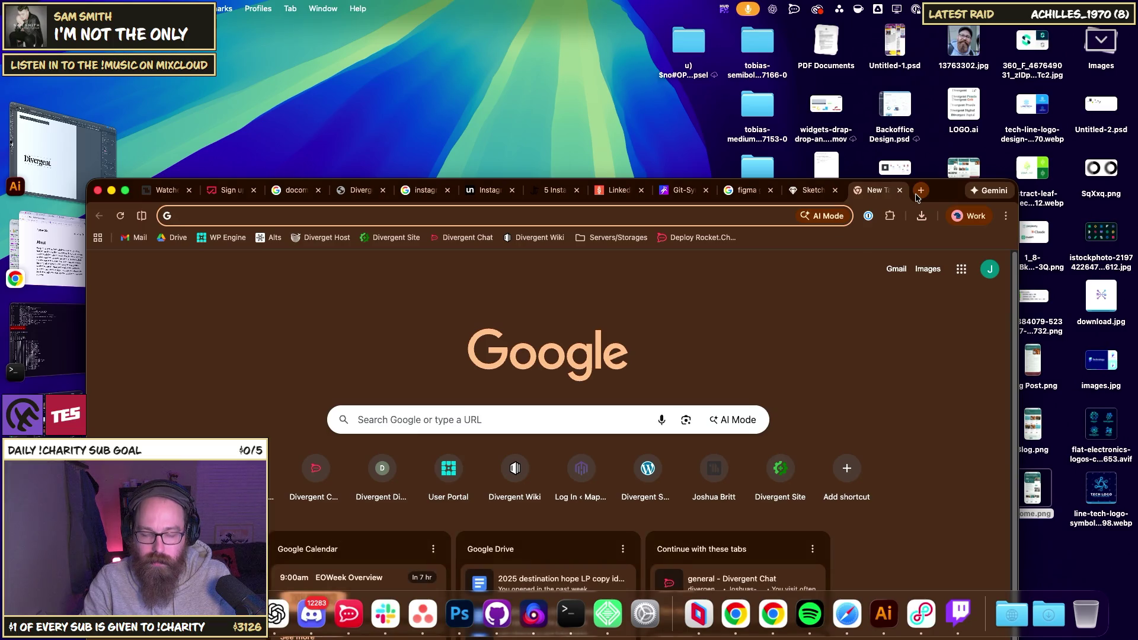
text(des)
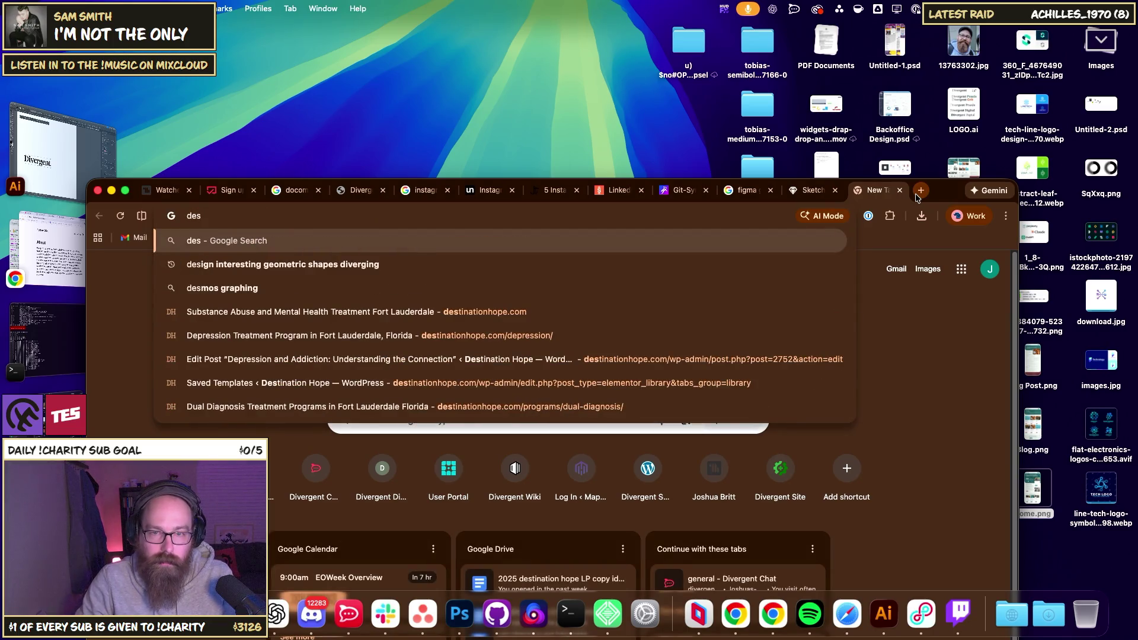
key(Down)
key(Down)
key(Down)
key(Return)
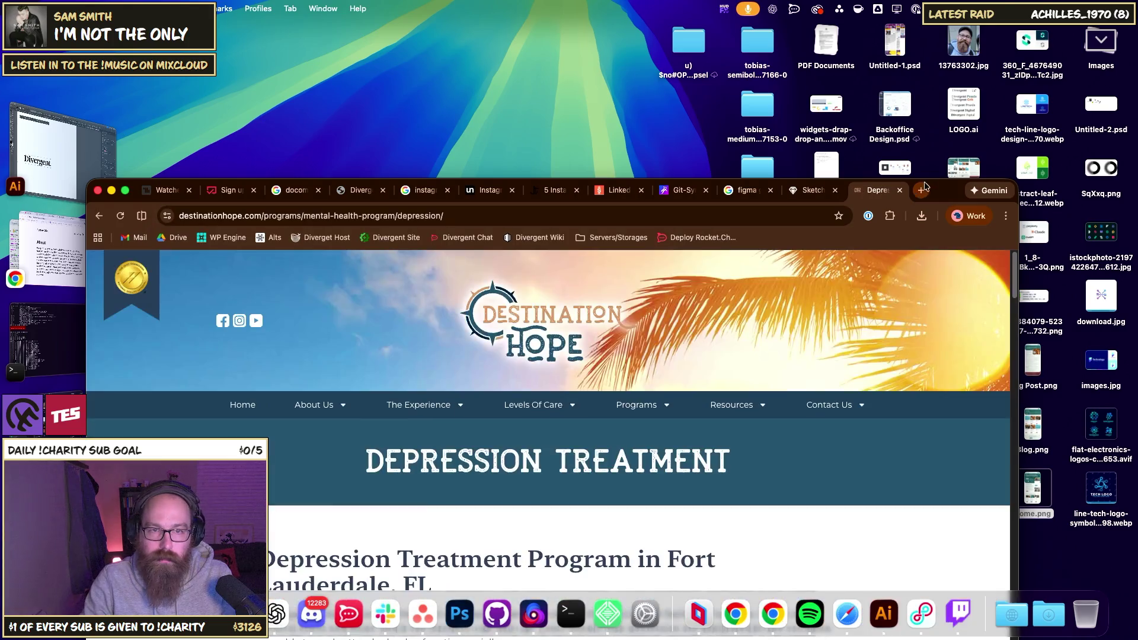
key(super+l)
key(BackSpace)
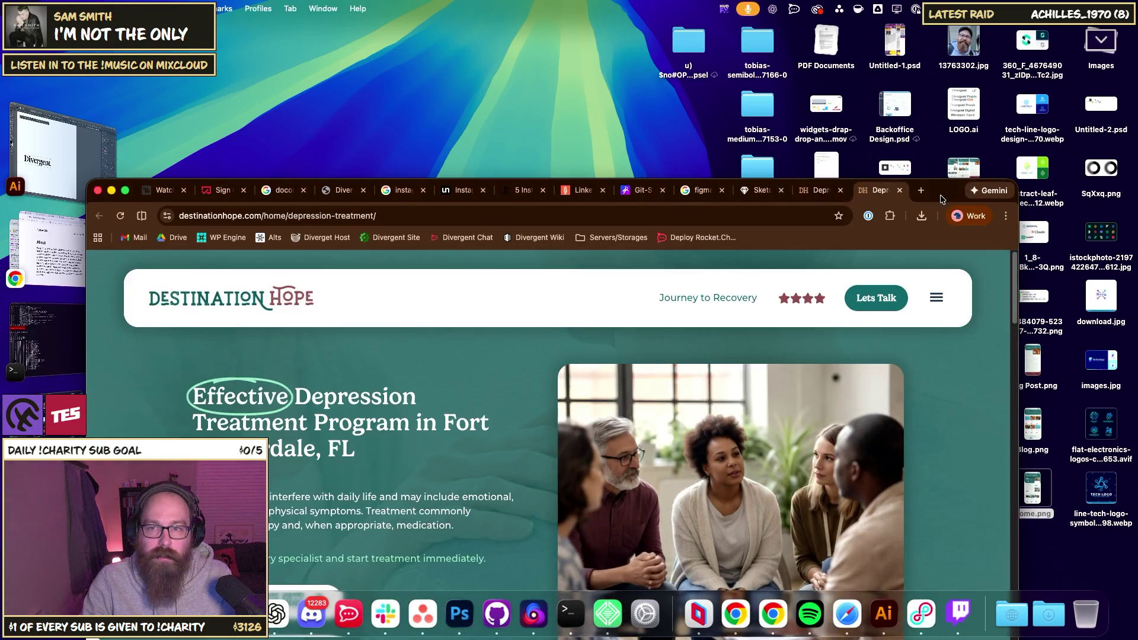
- Reposition and resize the window, then scroll down to the insurance section and footer
mouse_move(944, 199)
mouse_down()
mouse_move(954, 39)
mouse_move(965, 38)
mouse_up()
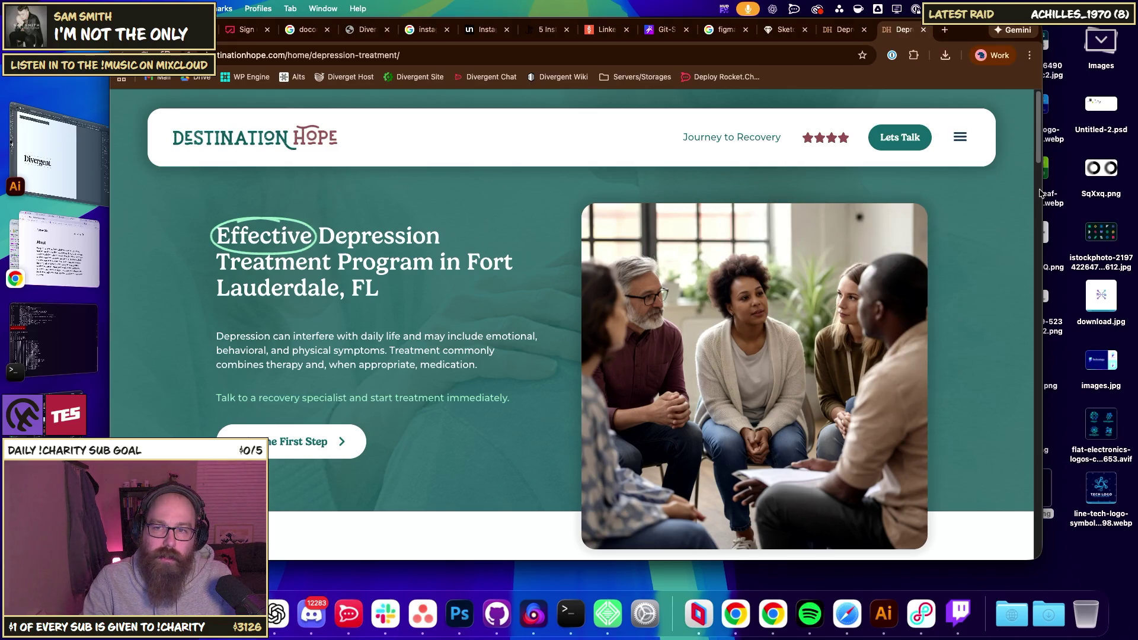
mouse_move(1045, 193)
mouse_down()
mouse_move(428, 219)
mouse_move(1034, 225)
mouse_move(548, 227)
mouse_move(936, 270)
mouse_move(684, 284)
mouse_move(1075, 287)
mouse_up()
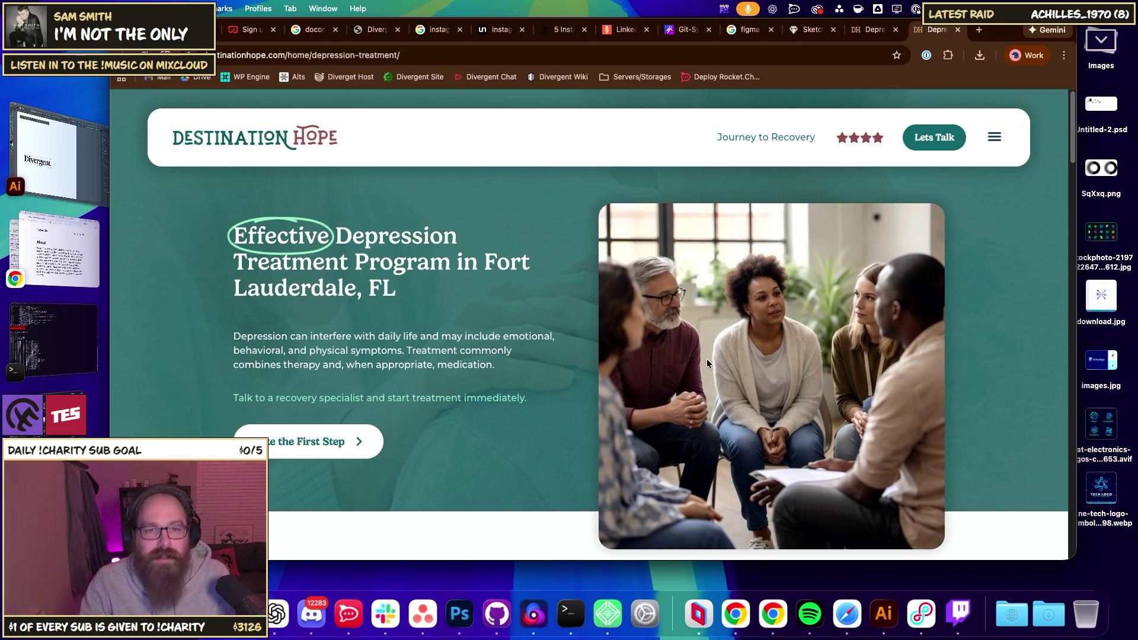
scroll(635, 349, down, 7)
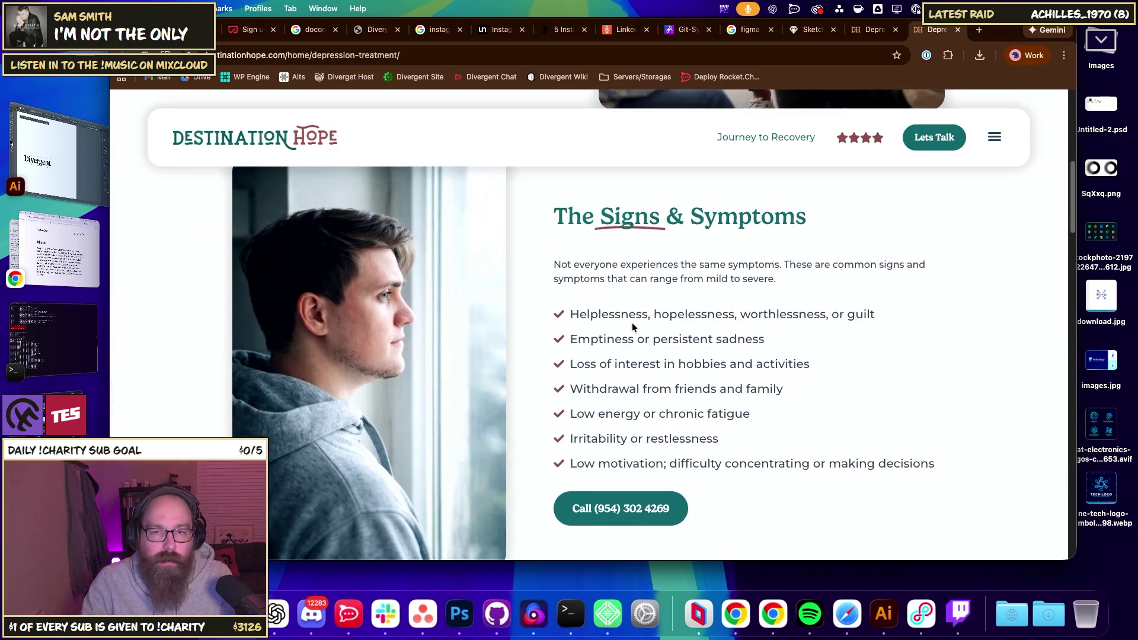
scroll(633, 327, down, 5)
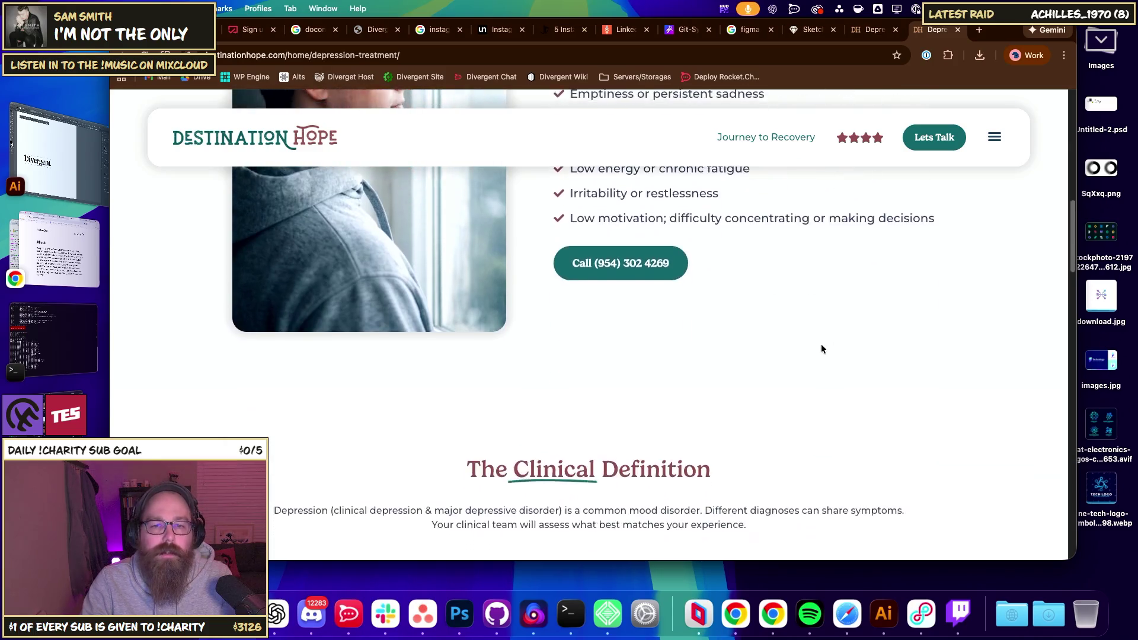
scroll(821, 349, down, 5)
scroll(822, 348, down, 6)
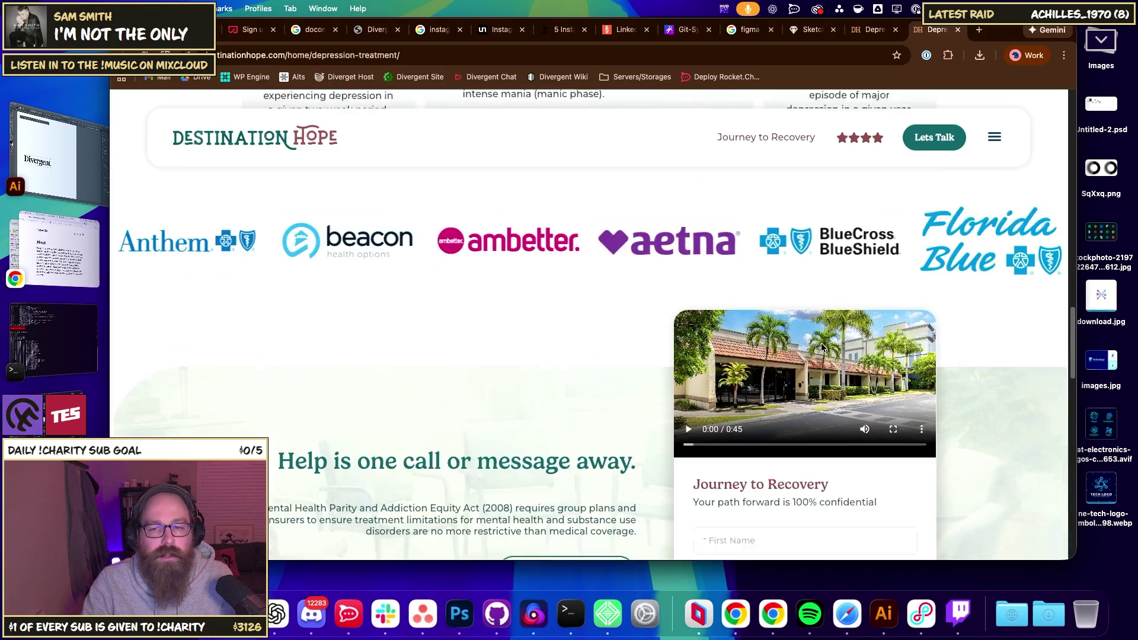
scroll(821, 347, down, 8)
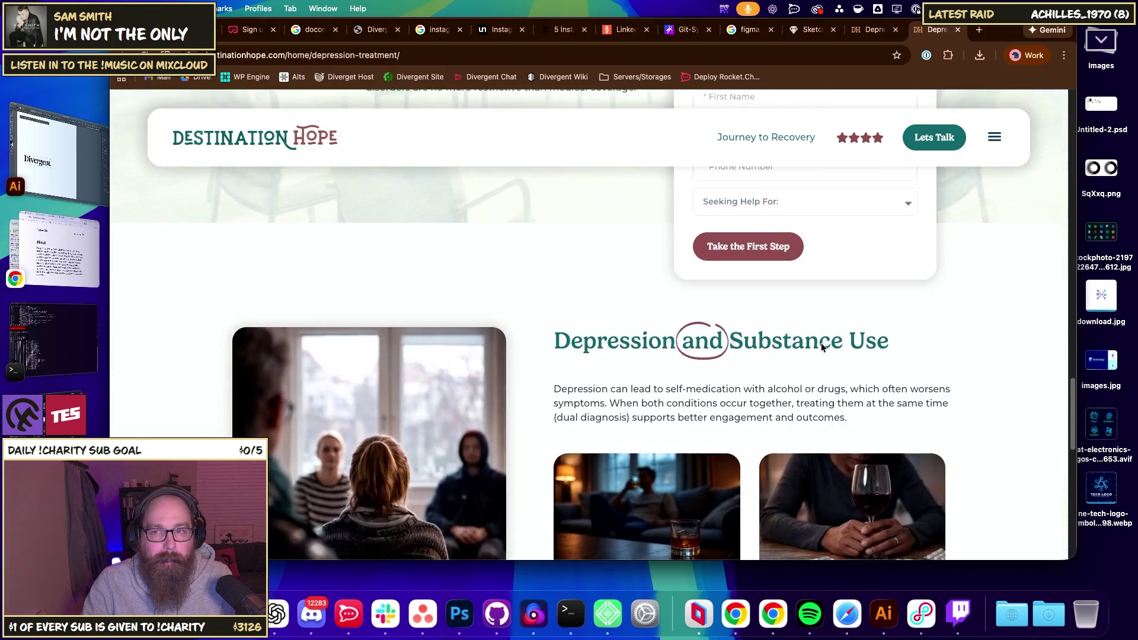
scroll(821, 347, down, 7)
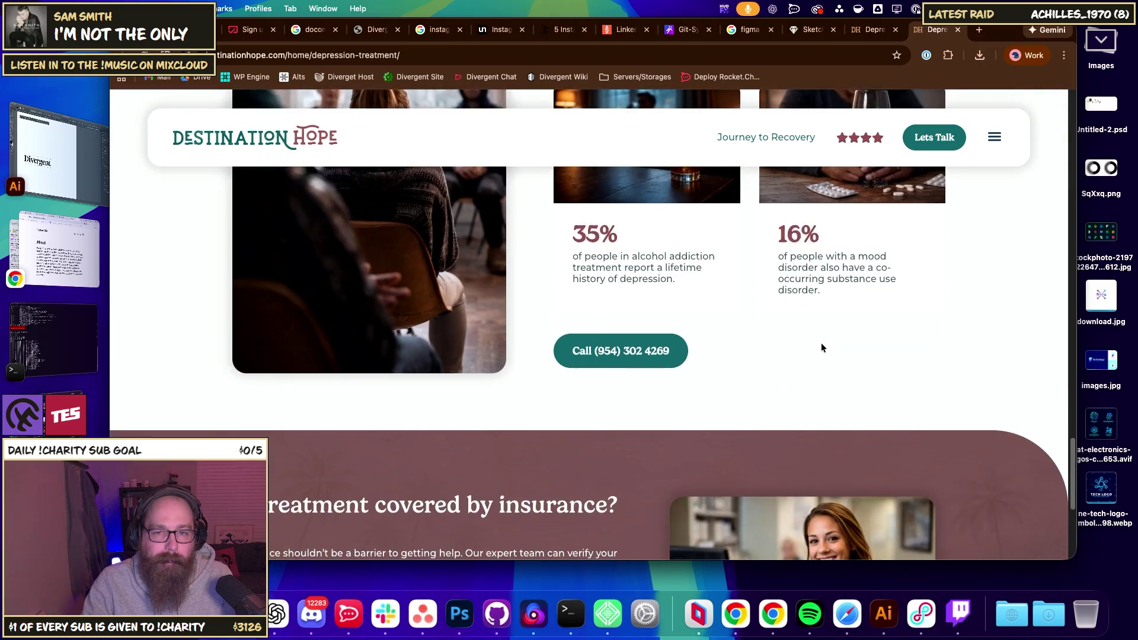
scroll(821, 347, down, 5)
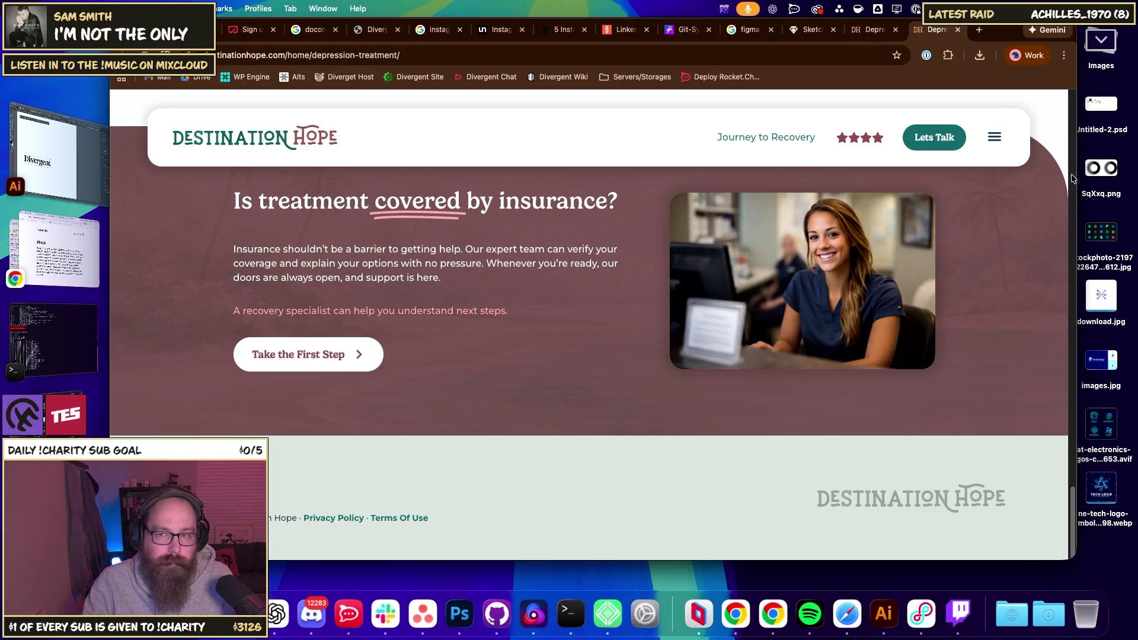
- Narrow the window to check the depression page's small layout, then widen it back to desktop
mouse_move(1054, 189)
mouse_down()
mouse_move(617, 228)
mouse_move(673, 228)
mouse_up()
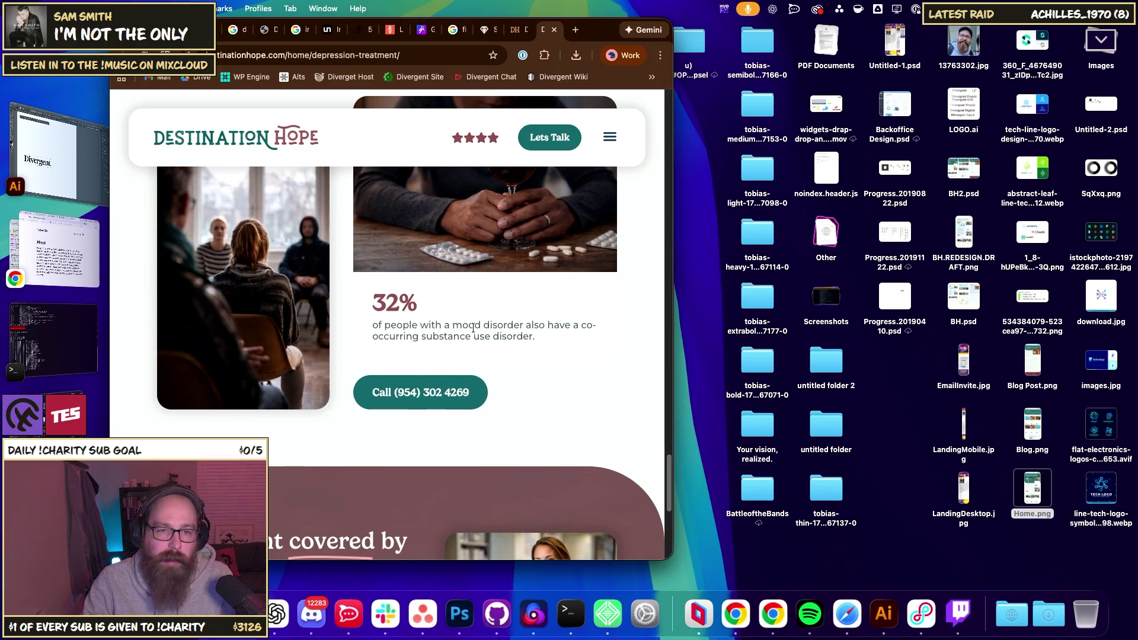
scroll(474, 342, up, 4)
scroll(474, 342, up, 10)
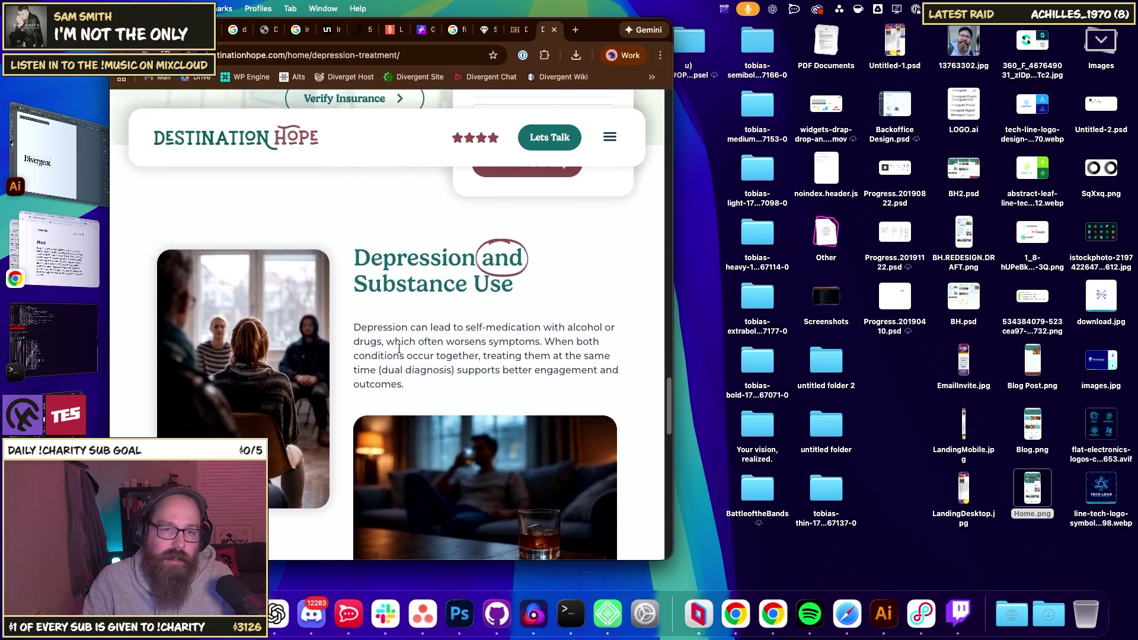
drag(672, 234, 1087, 240)
scroll(469, 363, down, 3)
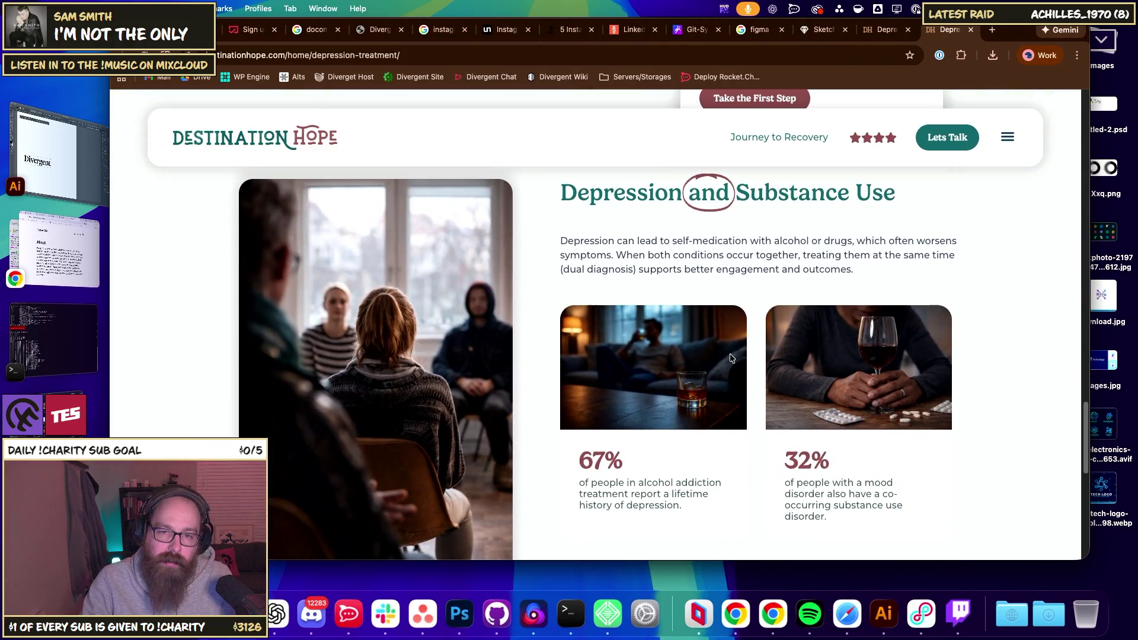
scroll(730, 354, down, 4)
scroll(752, 293, up, 4)
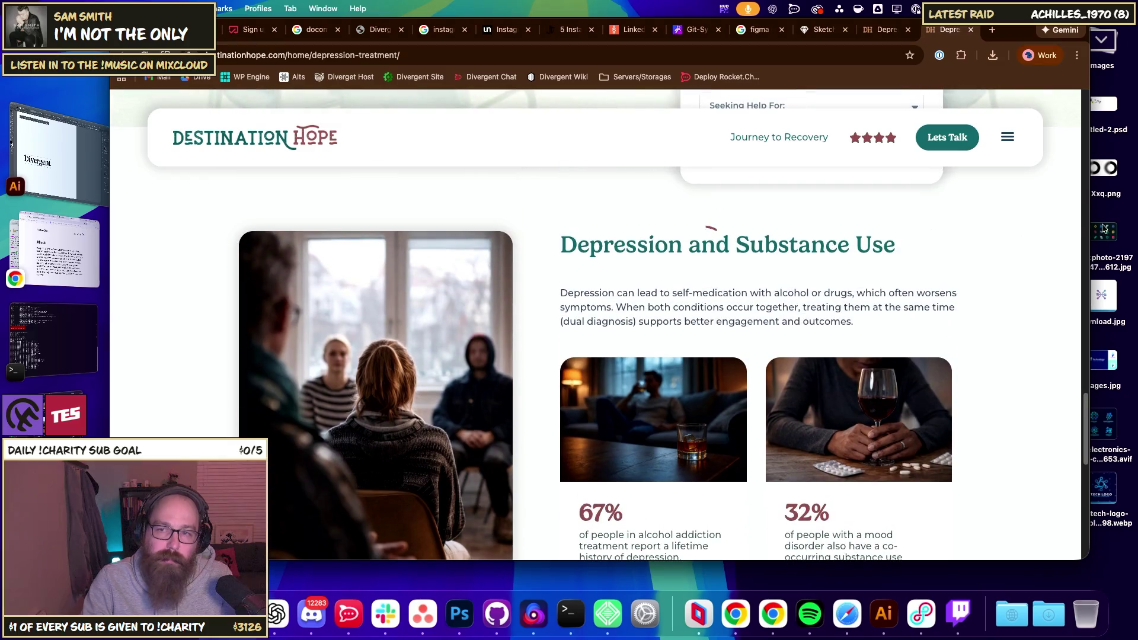
- Narrow the window again to scroll the compact layout, then restore full width at the hero heading
drag(1088, 232, 696, 242)
scroll(436, 316, down, 1)
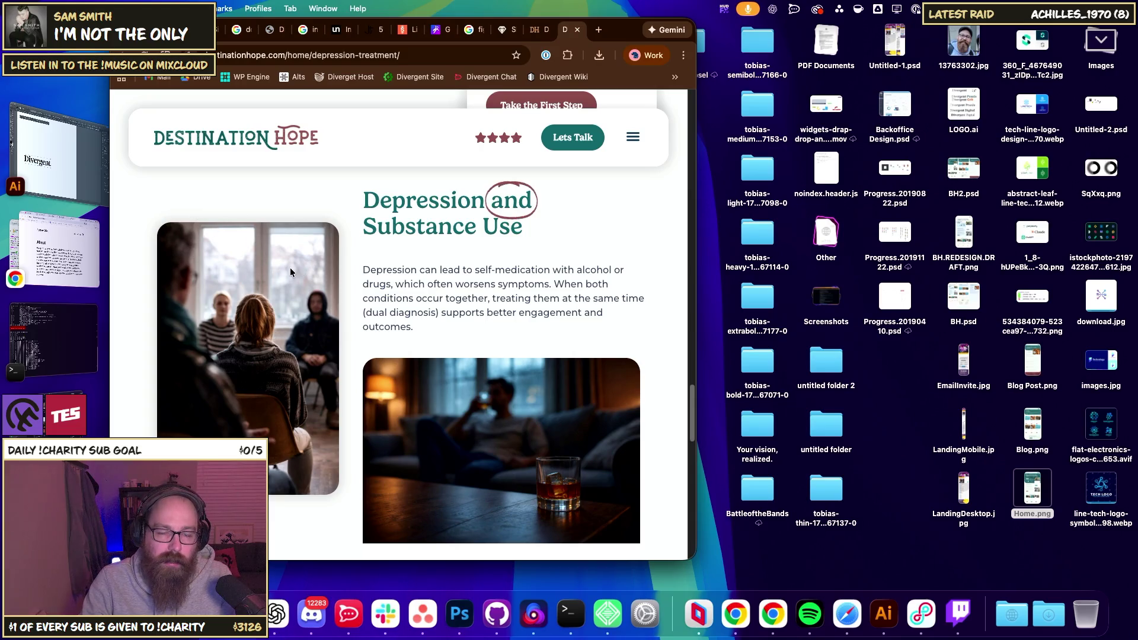
scroll(531, 232, down, 2)
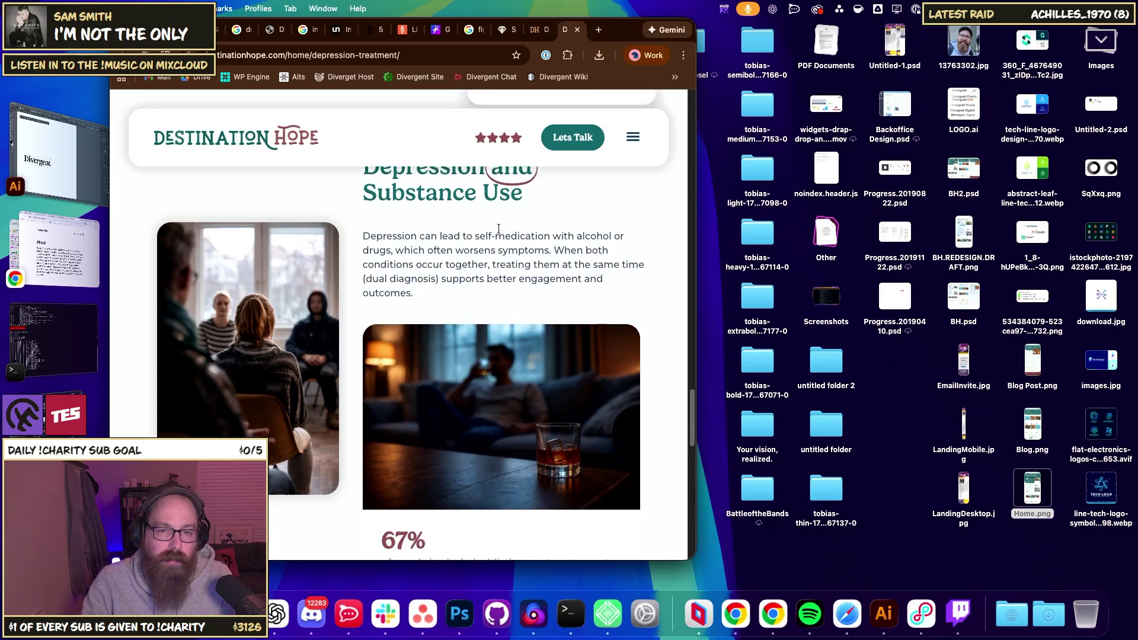
scroll(531, 232, up, 1)
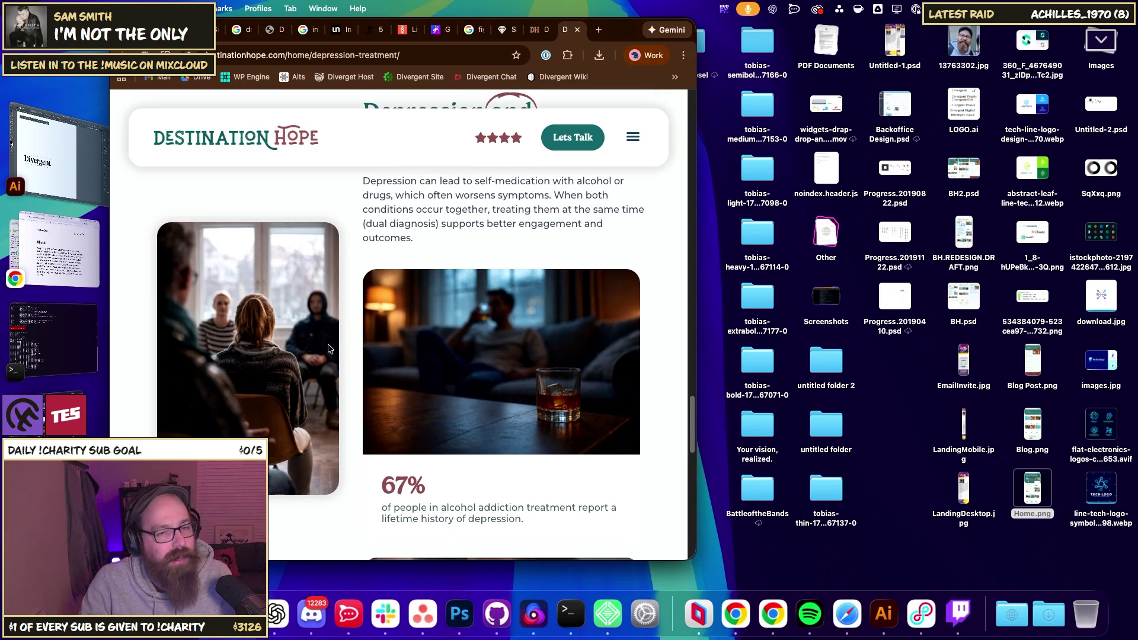
scroll(408, 355, up, 5)
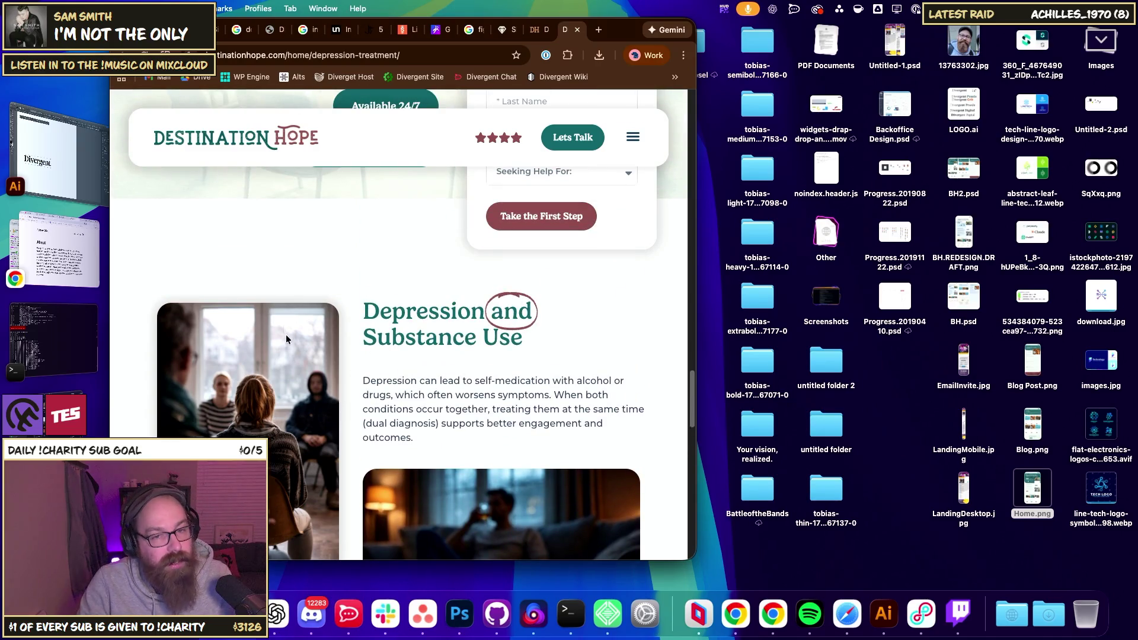
scroll(291, 342, down, 3)
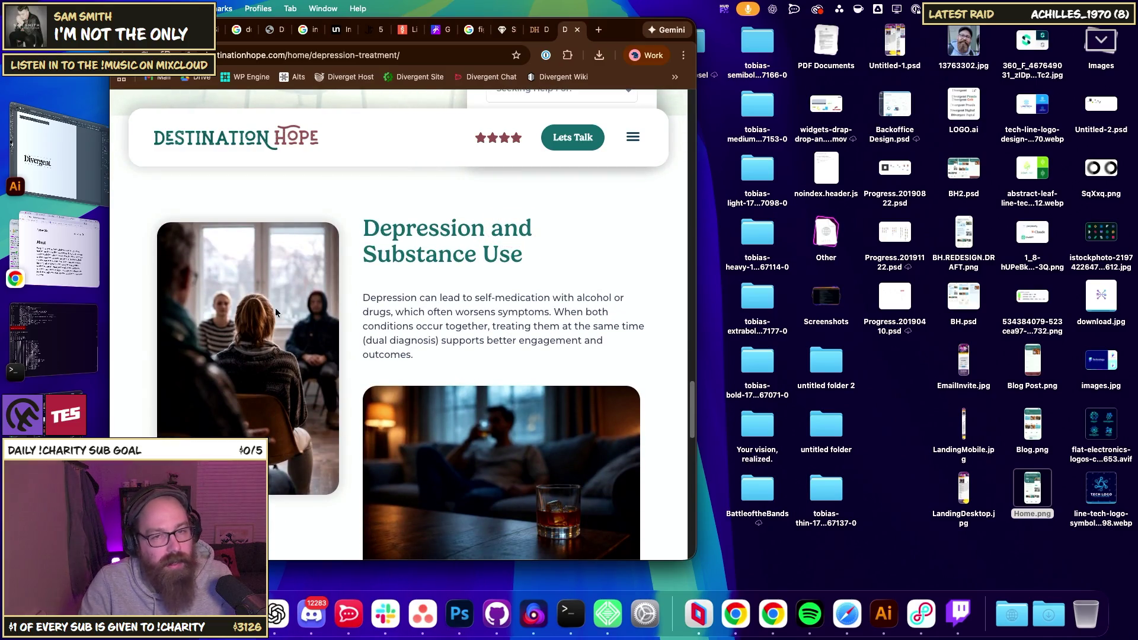
scroll(510, 280, down, 2)
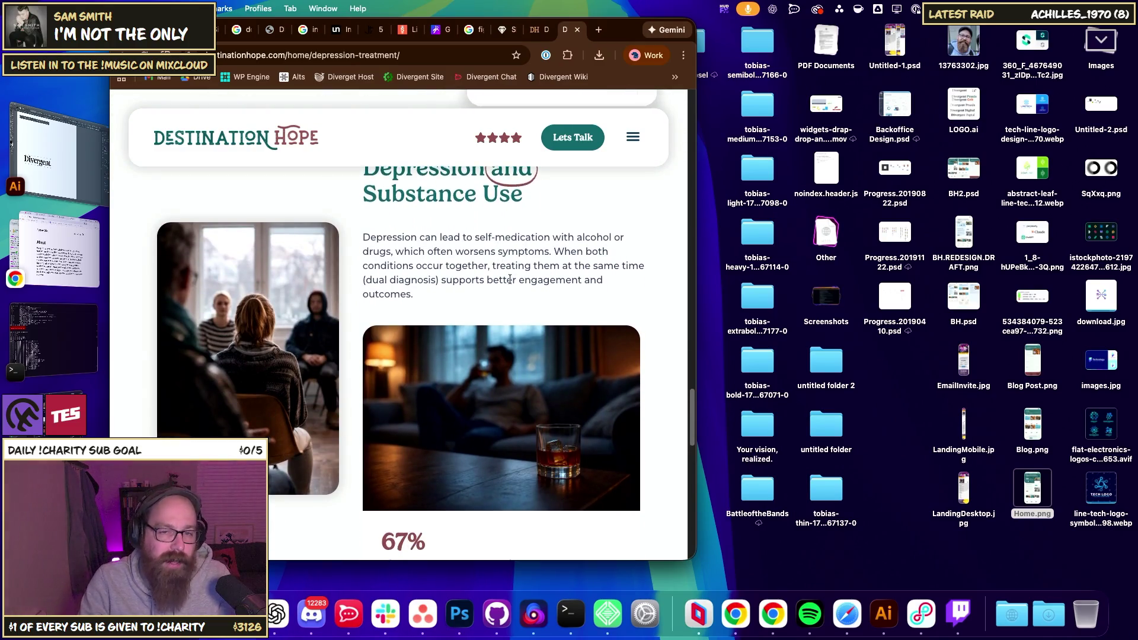
scroll(509, 279, down, 5)
scroll(512, 285, down, 4)
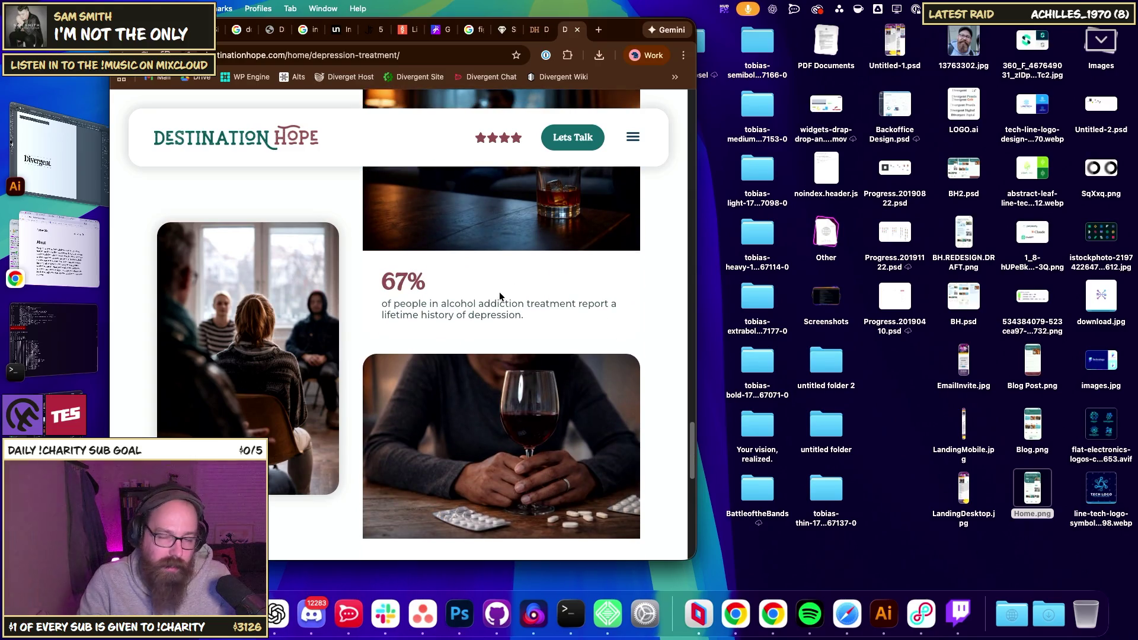
scroll(499, 296, down, 7)
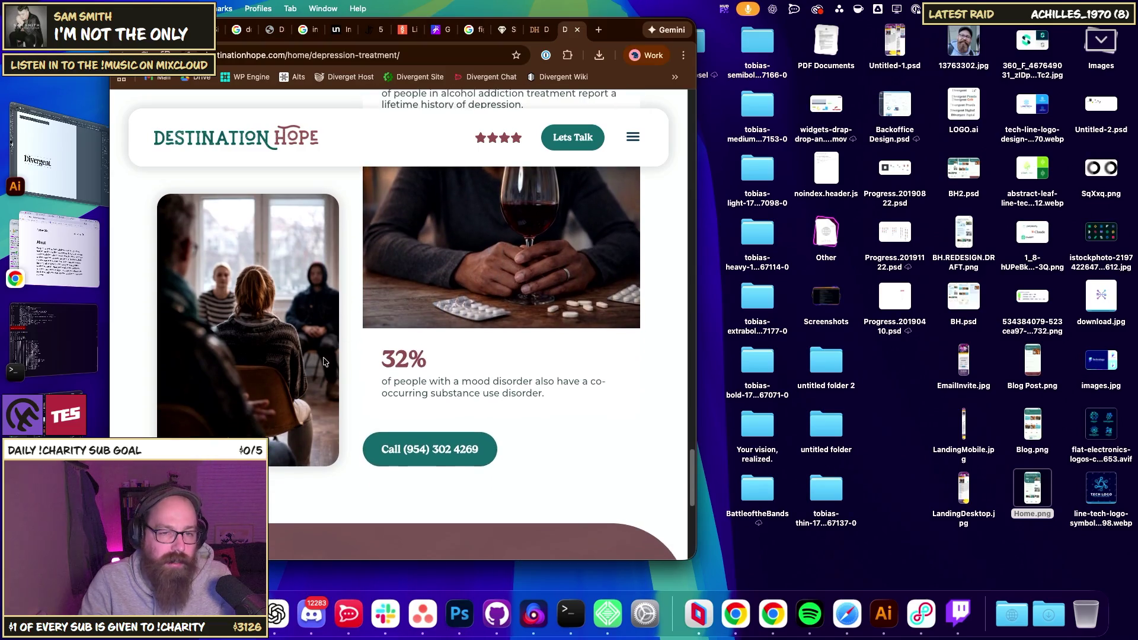
scroll(325, 361, down, 6)
scroll(424, 412, up, 12)
scroll(424, 411, up, 7)
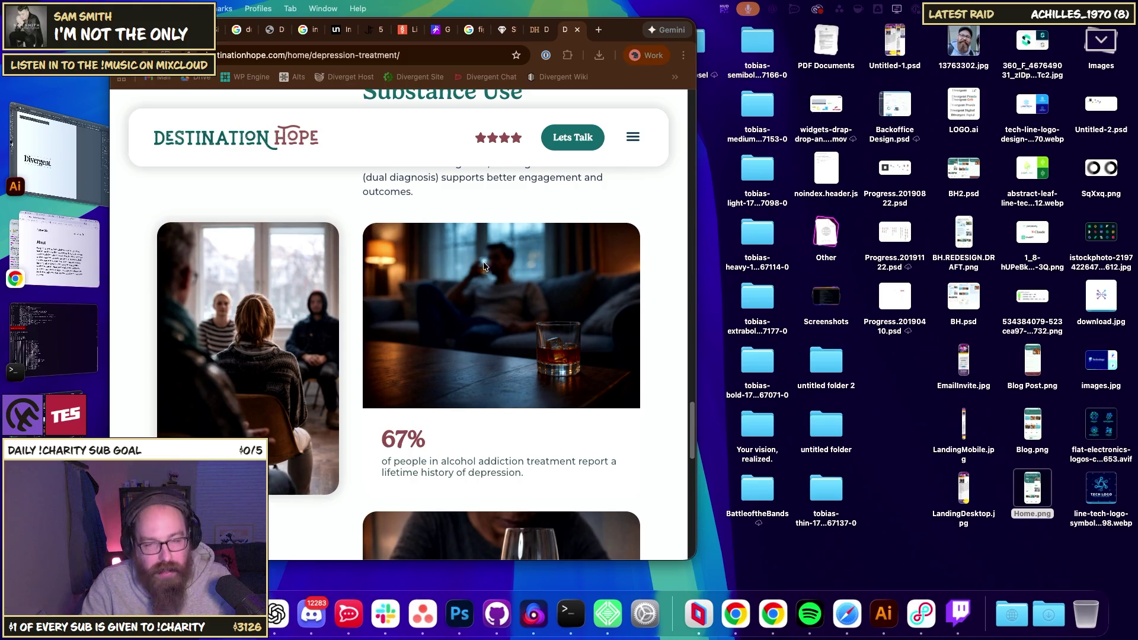
drag(698, 225, 1063, 225)
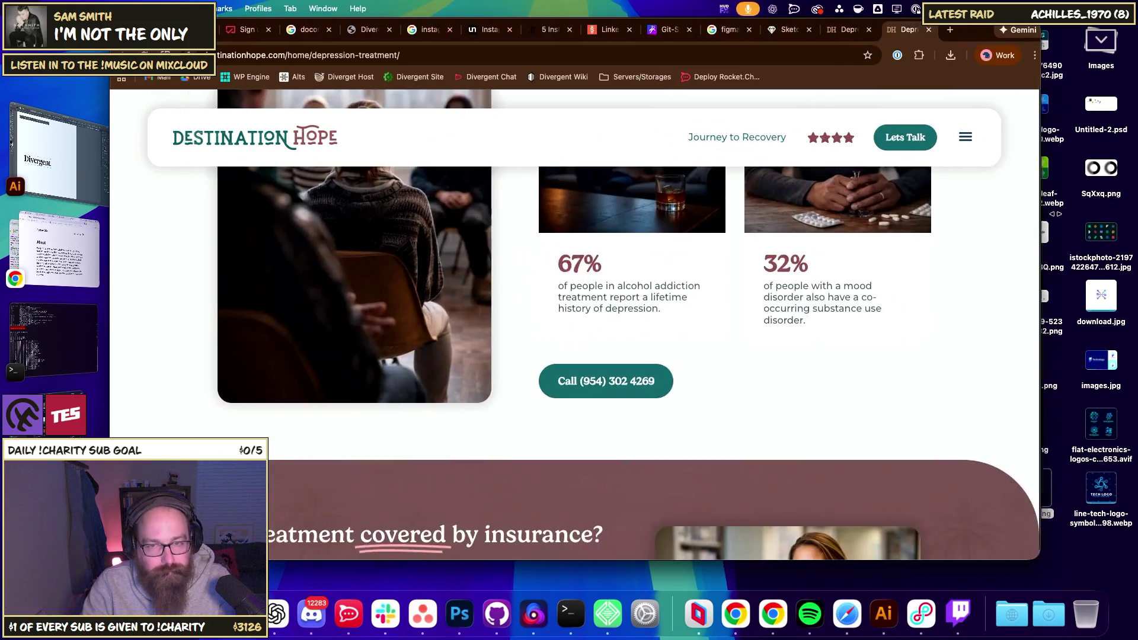
scroll(788, 279, up, 15)
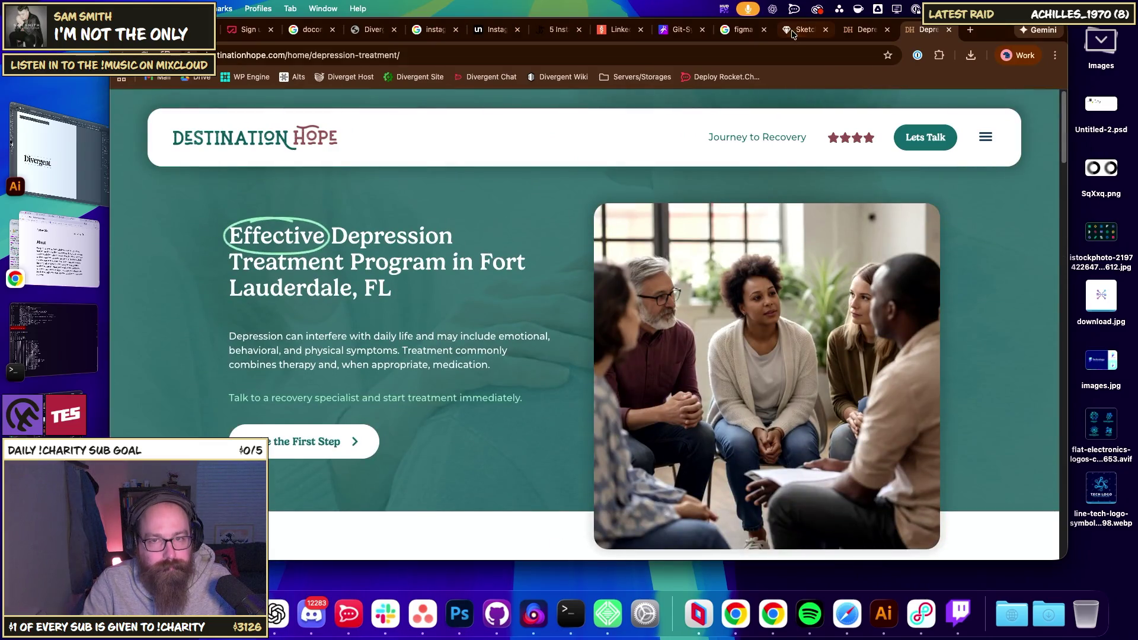
- Close both depression treatment tabs, then move through the portfolio page to the Watched FYI sign-up tab
click(948, 30)
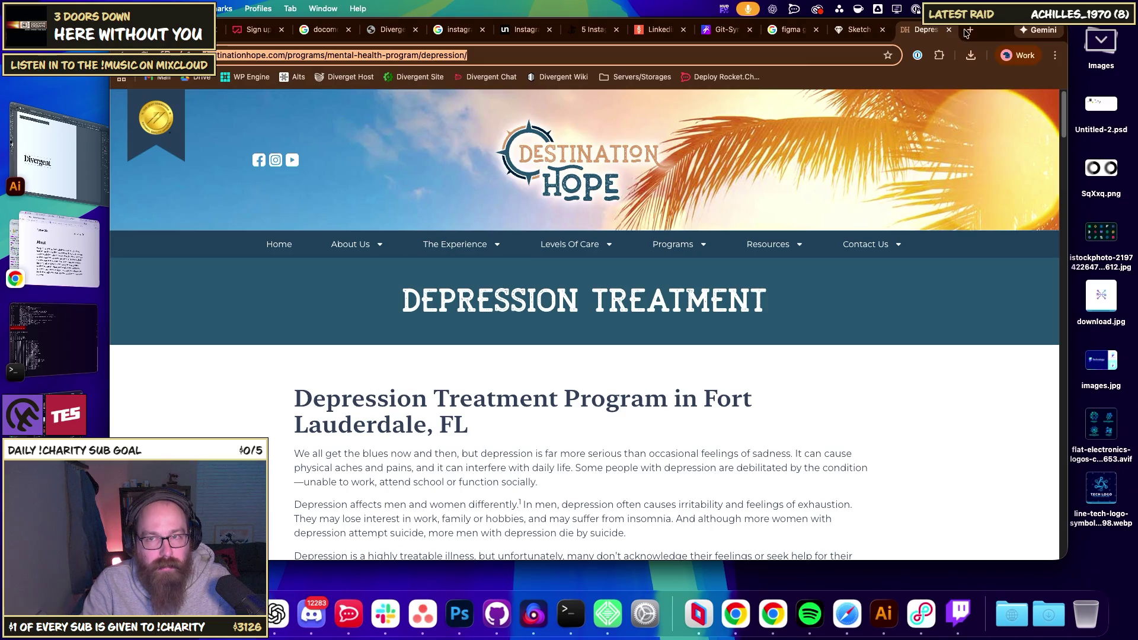
click(948, 29)
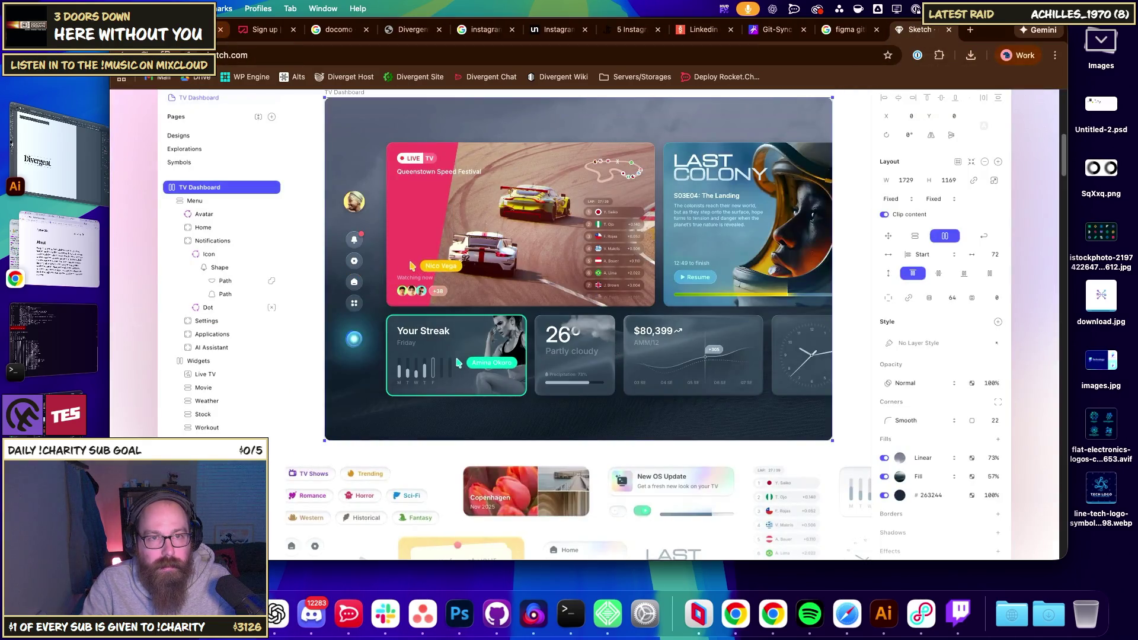
click(178, 29)
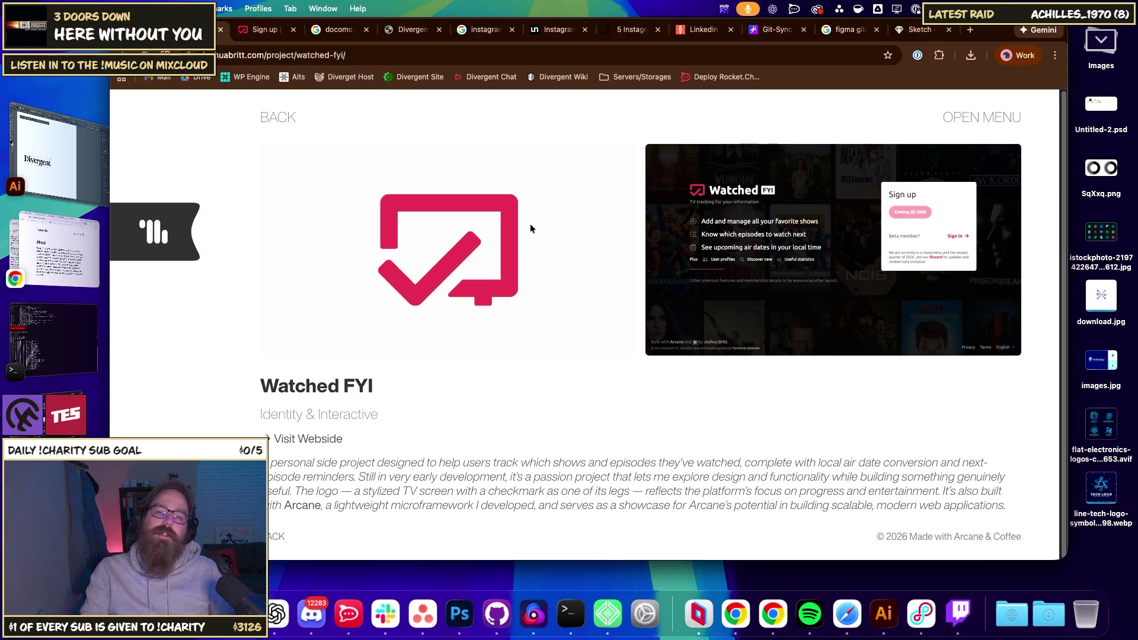
click(261, 29)
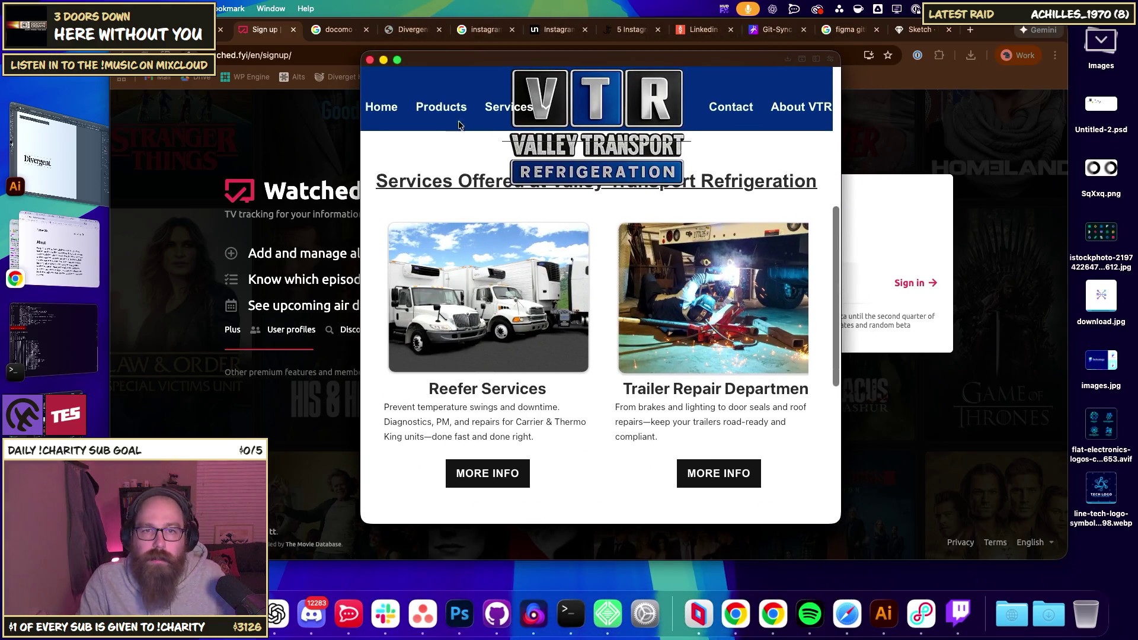
- Open a new tab, then narrow the window to preview the VTR services section at smaller width
click(370, 60)
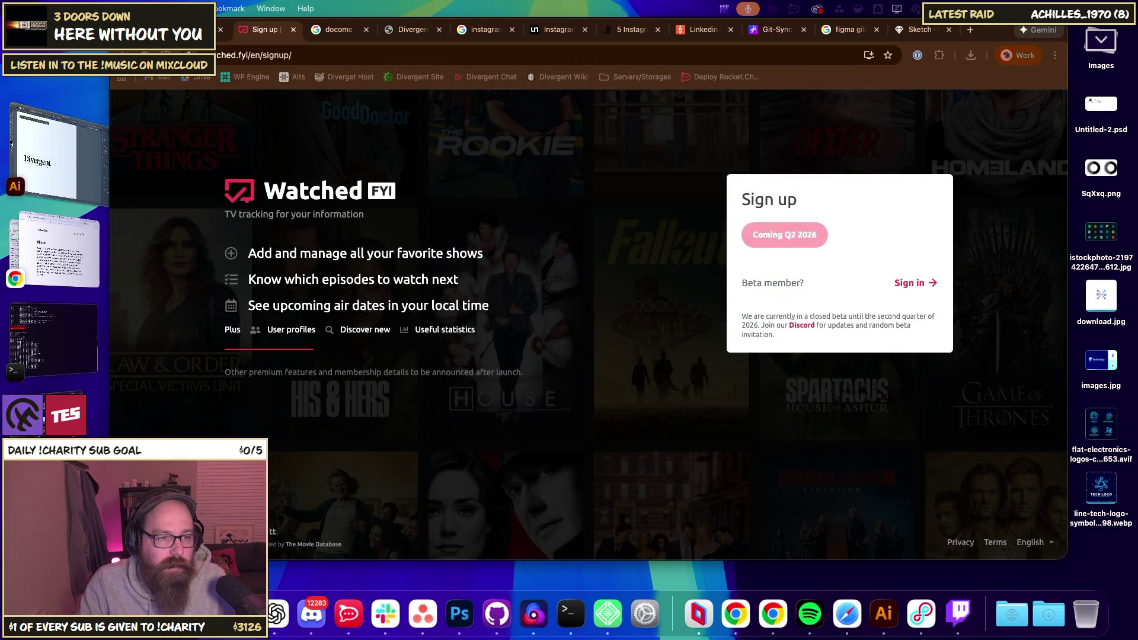
key(super+t)
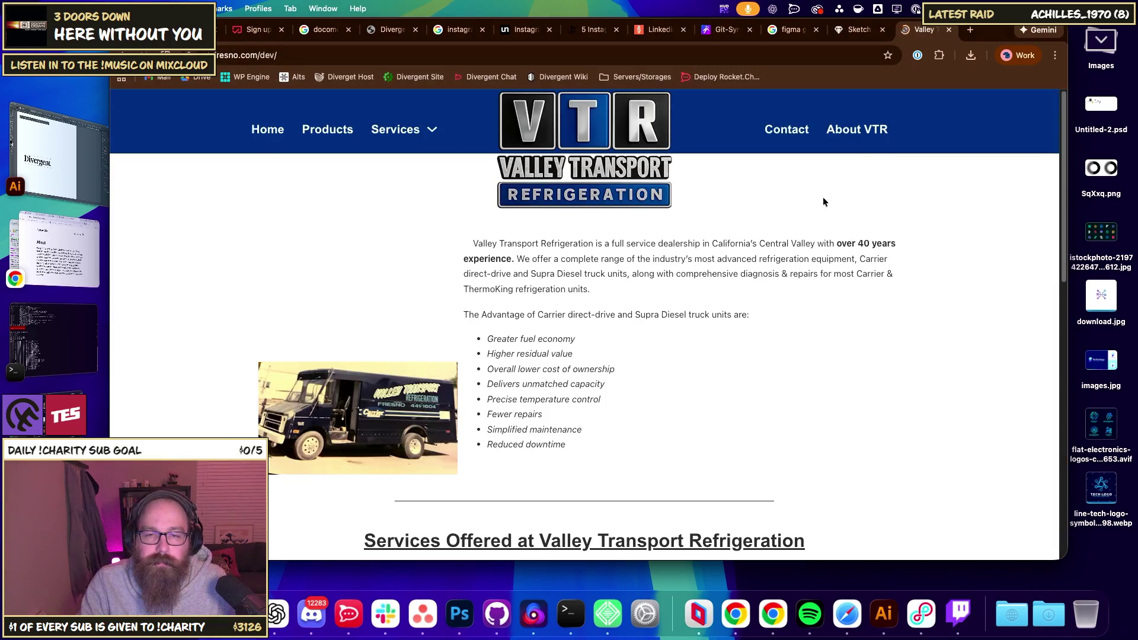
scroll(732, 242, down, 5)
scroll(770, 237, down, 3)
scroll(862, 233, up, 4)
drag(1064, 240, 677, 242)
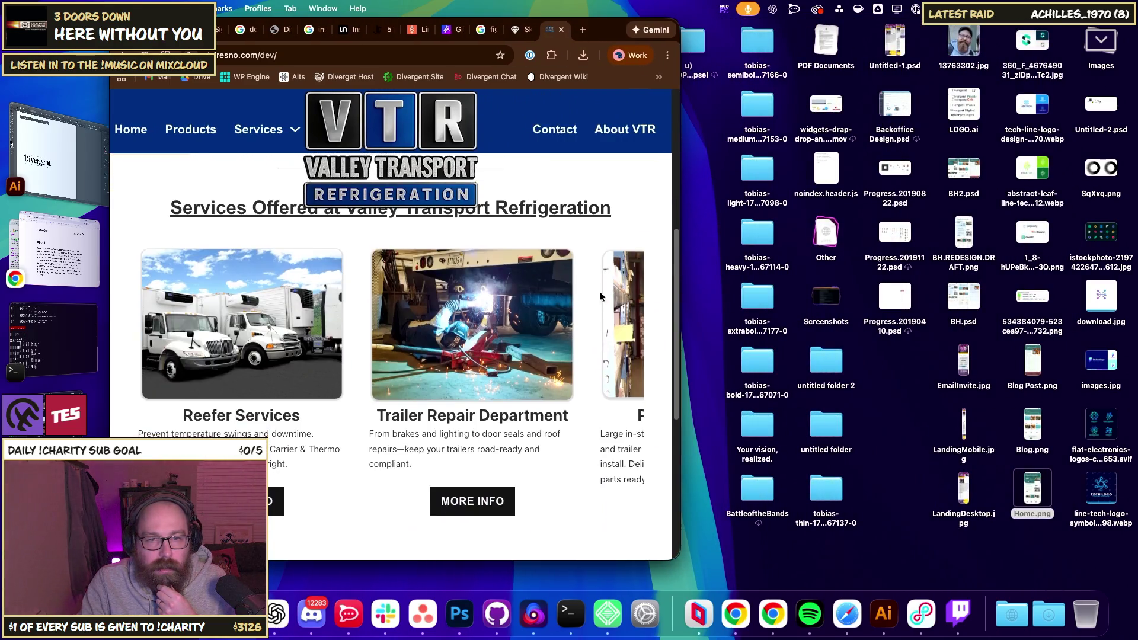
scroll(462, 327, down, 1)
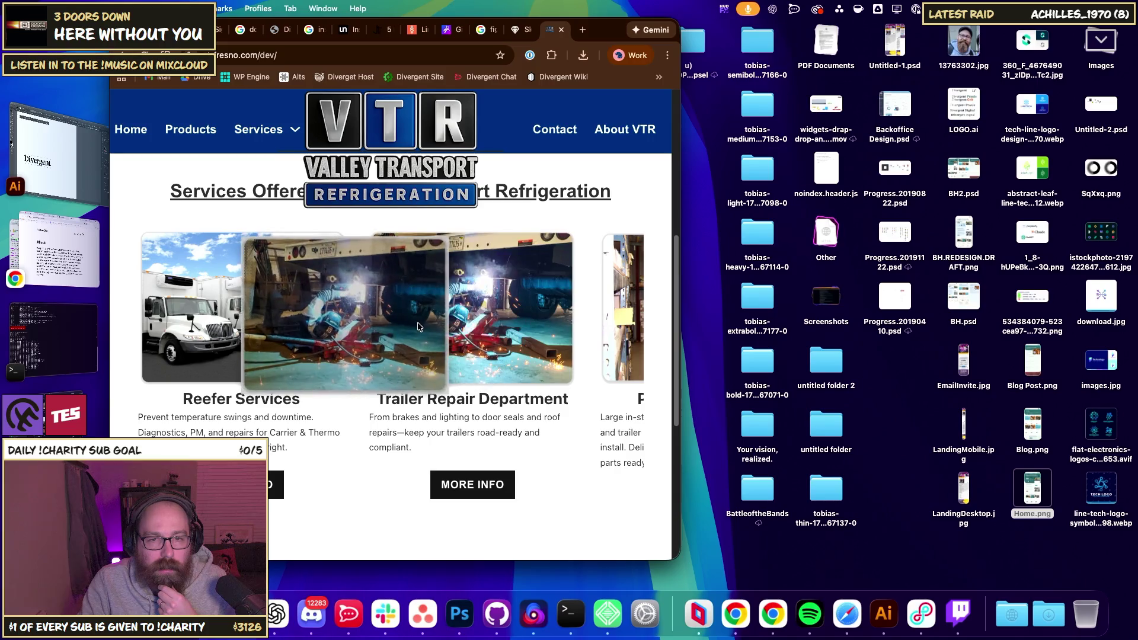
drag(518, 419, 412, 422)
scroll(557, 433, down, 1)
scroll(557, 433, down, 4)
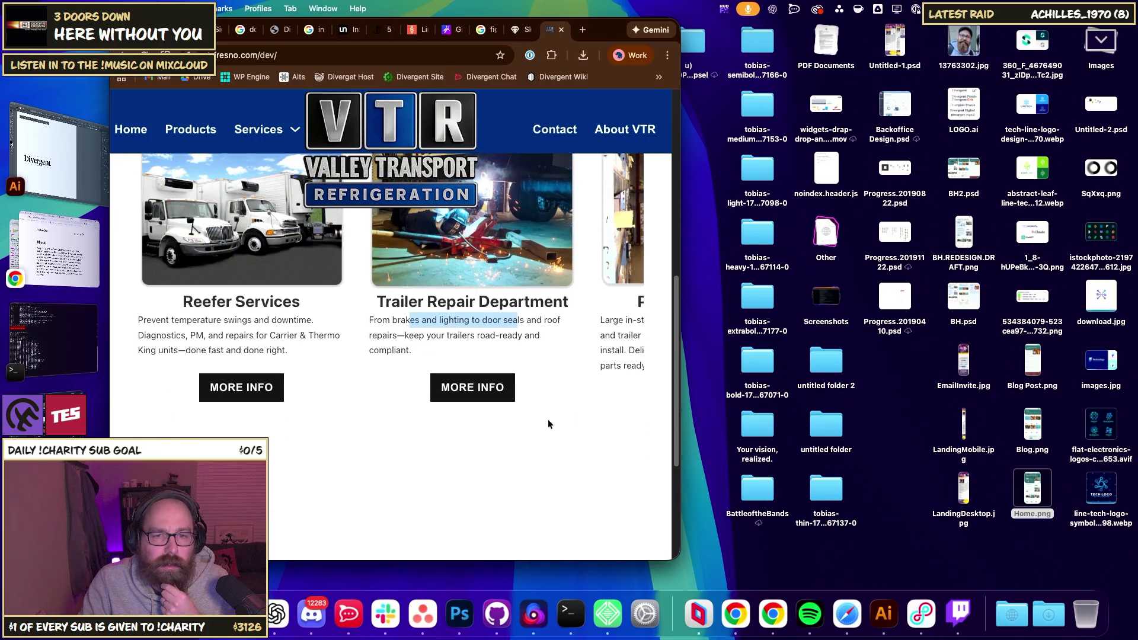
- Clear the Trailer Repair selection and slide the services carousel to the Parts and Rental cards
click(539, 349)
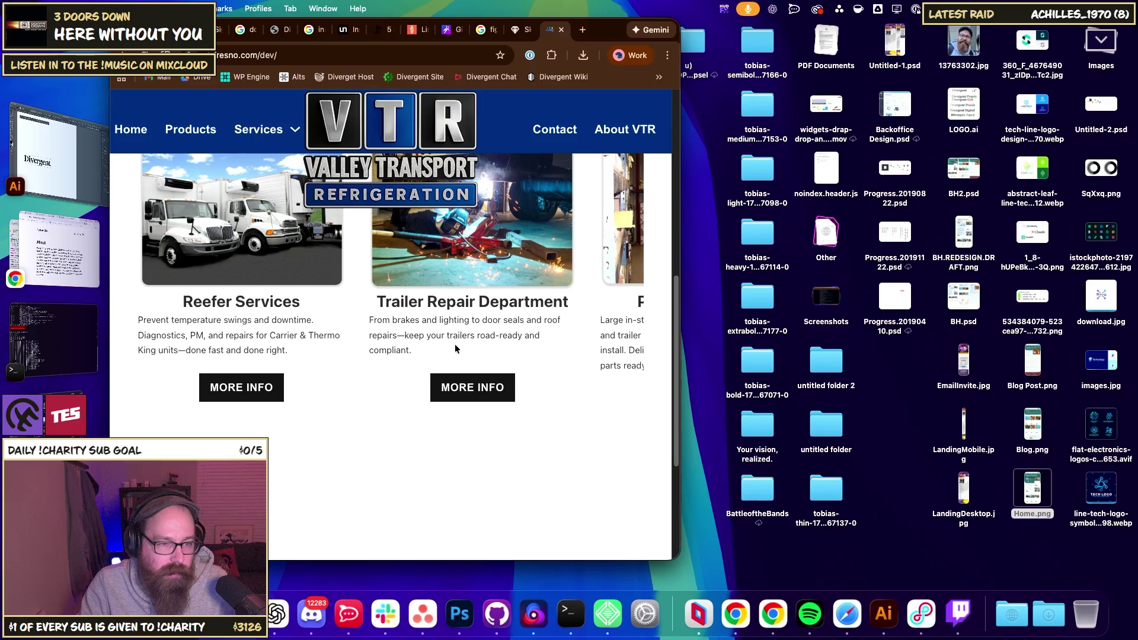
scroll(459, 340, down, 4)
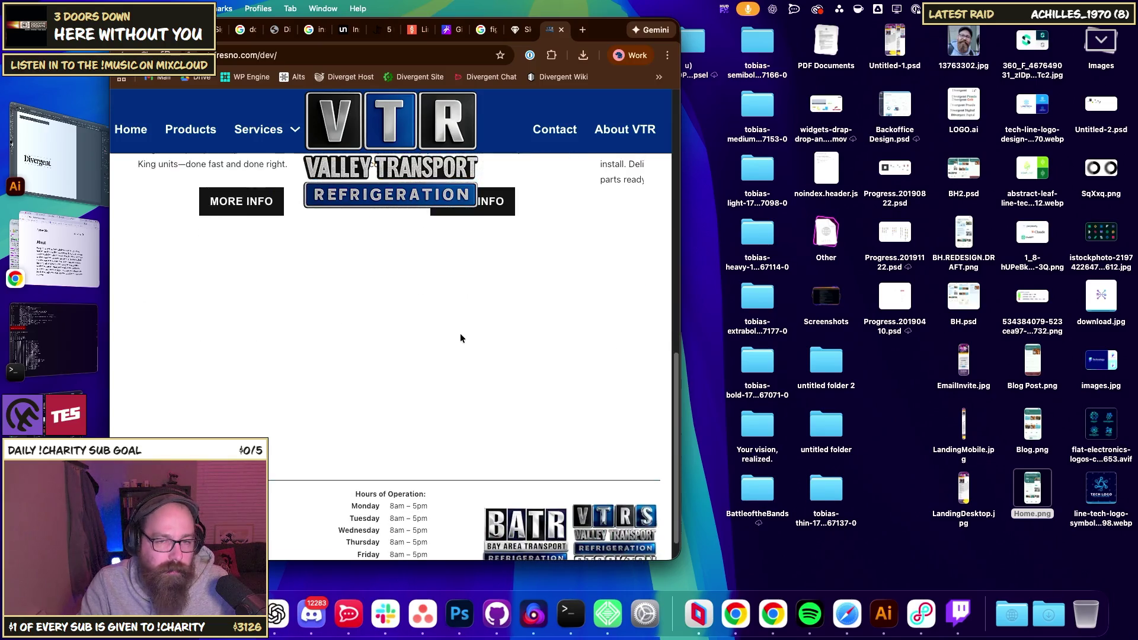
scroll(468, 350, up, 7)
scroll(469, 350, down, 2)
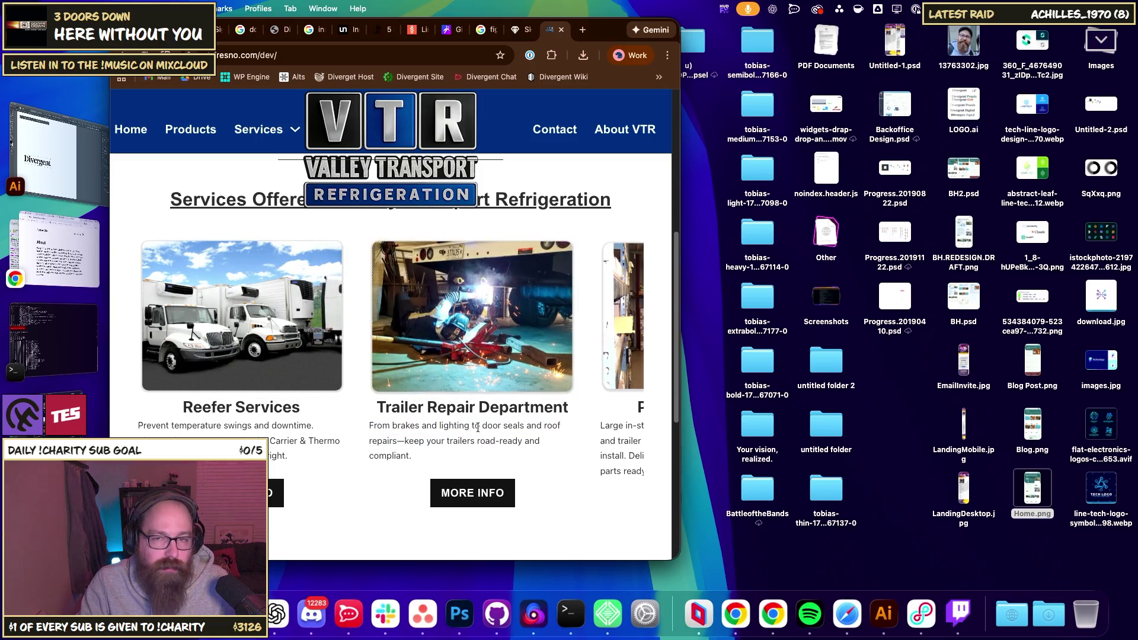
drag(520, 435, 468, 426)
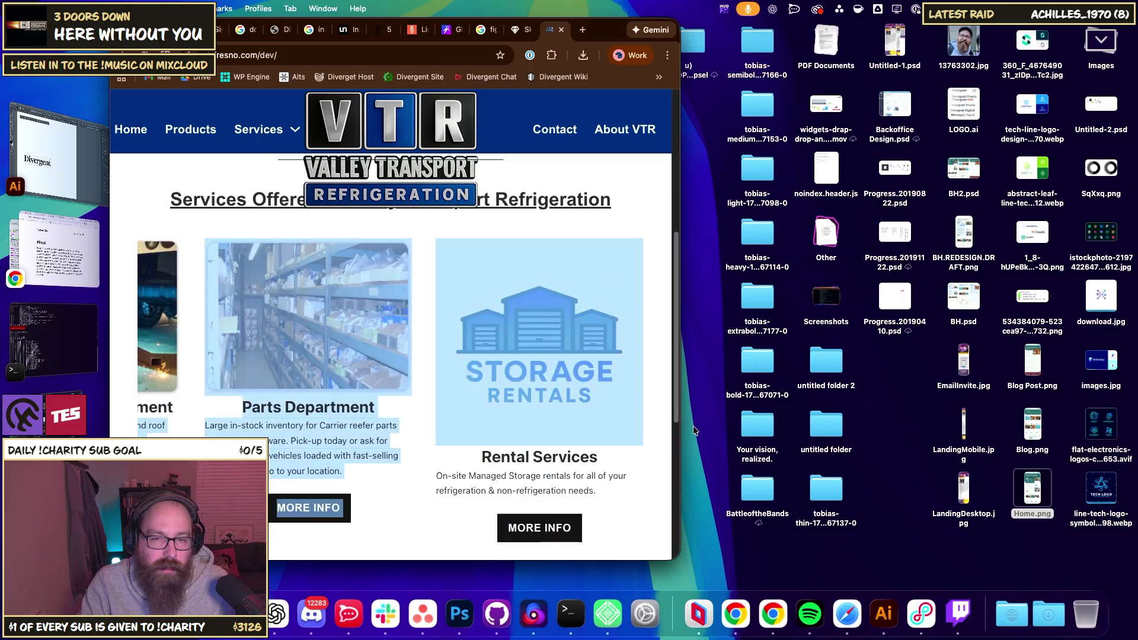
drag(559, 476, 445, 456)
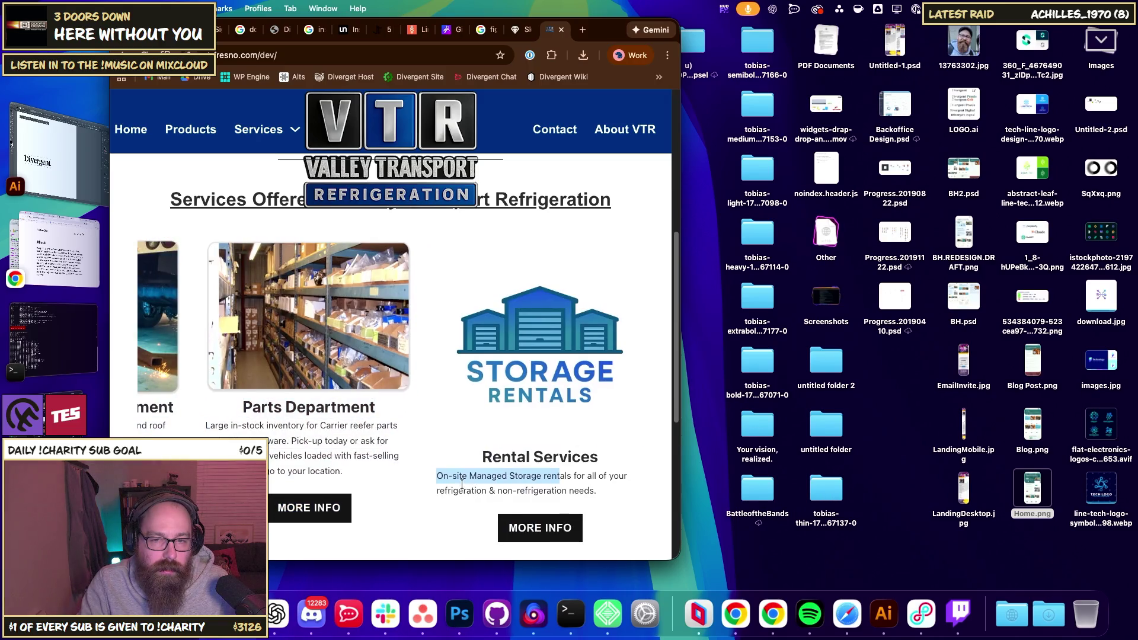
scroll(451, 468, down, 5)
scroll(414, 465, up, 4)
- Clear stray selections on the Parts and Reefer cards, then widen the window to fit all four cards
drag(320, 400, 124, 378)
double_click(308, 391)
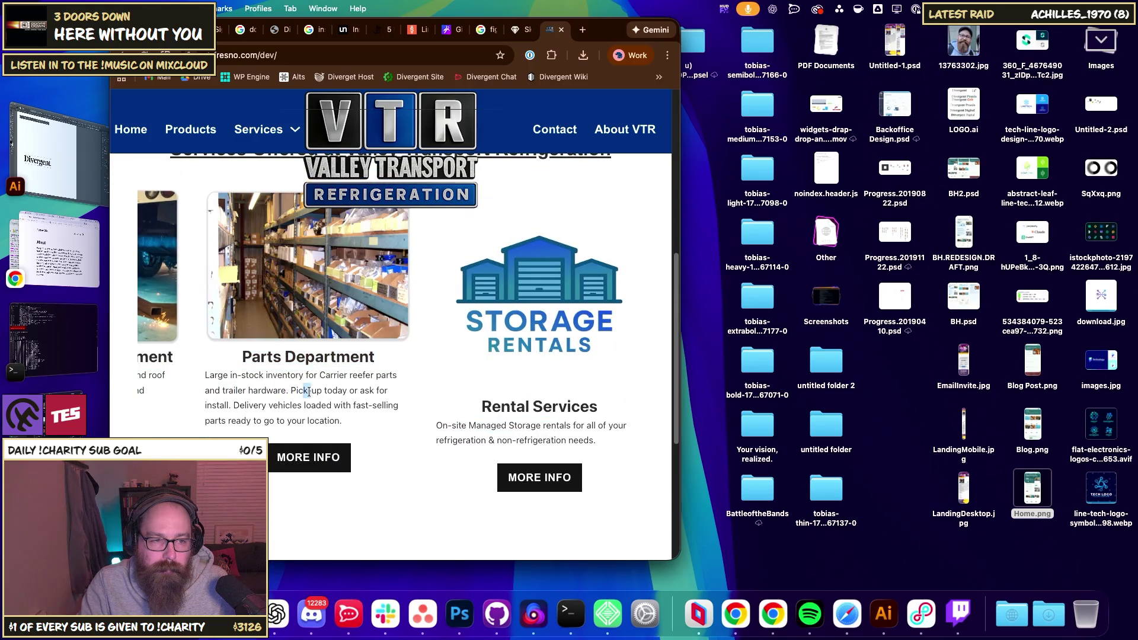
mouse_move(308, 391)
mouse_down()
mouse_move(152, 397)
mouse_move(286, 384)
mouse_up()
scroll(287, 384, up, 2)
scroll(286, 385, down, 2)
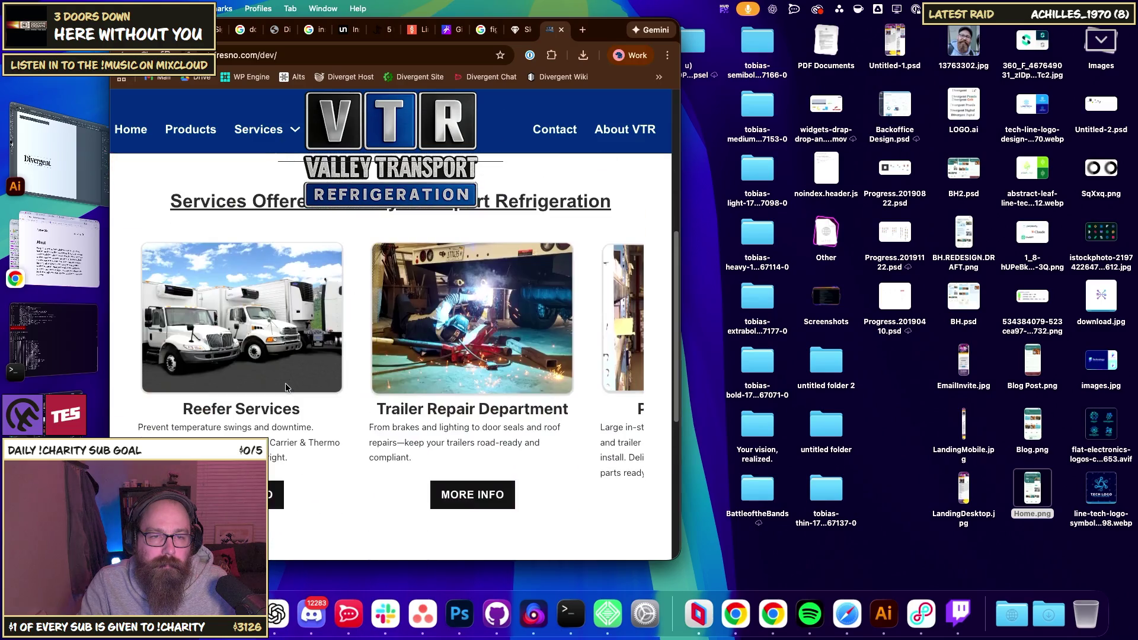
drag(270, 426, 141, 240)
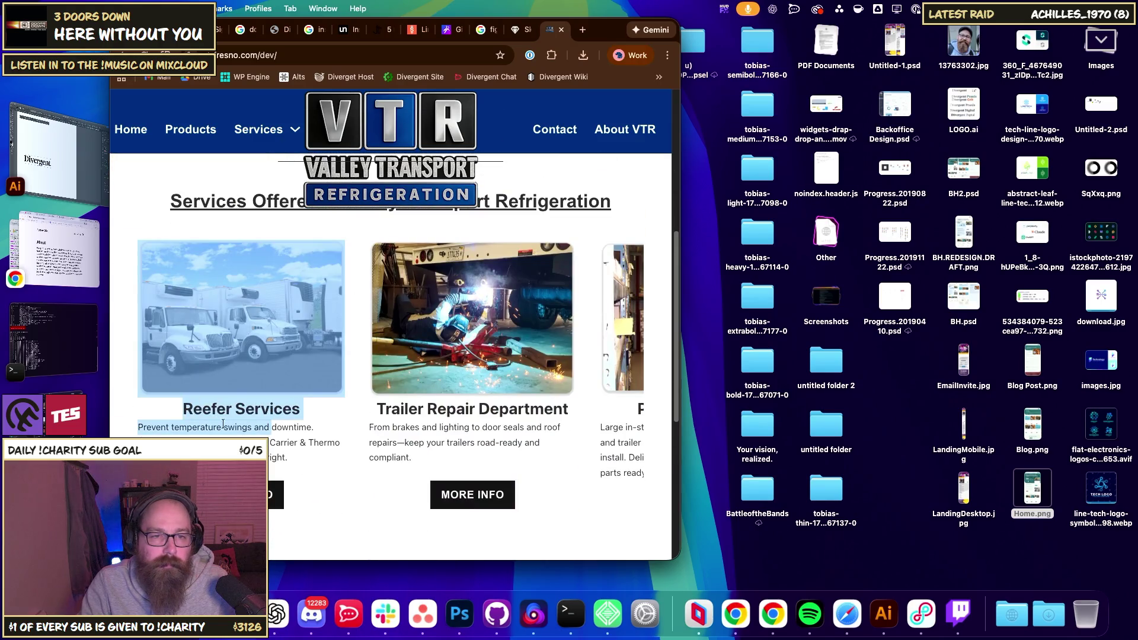
click(223, 423)
scroll(415, 356, down, 1)
drag(680, 247, 1080, 255)
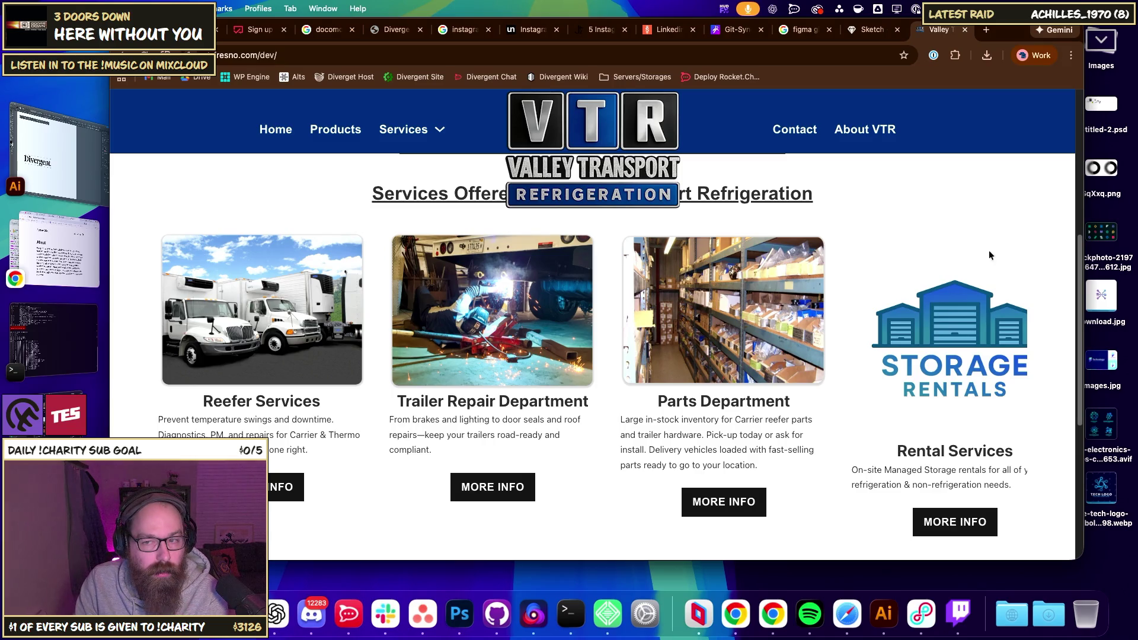
- Scroll up through the VTR intro and back to services, then narrow the window until Rental Services is cut off
scroll(950, 265, up, 5)
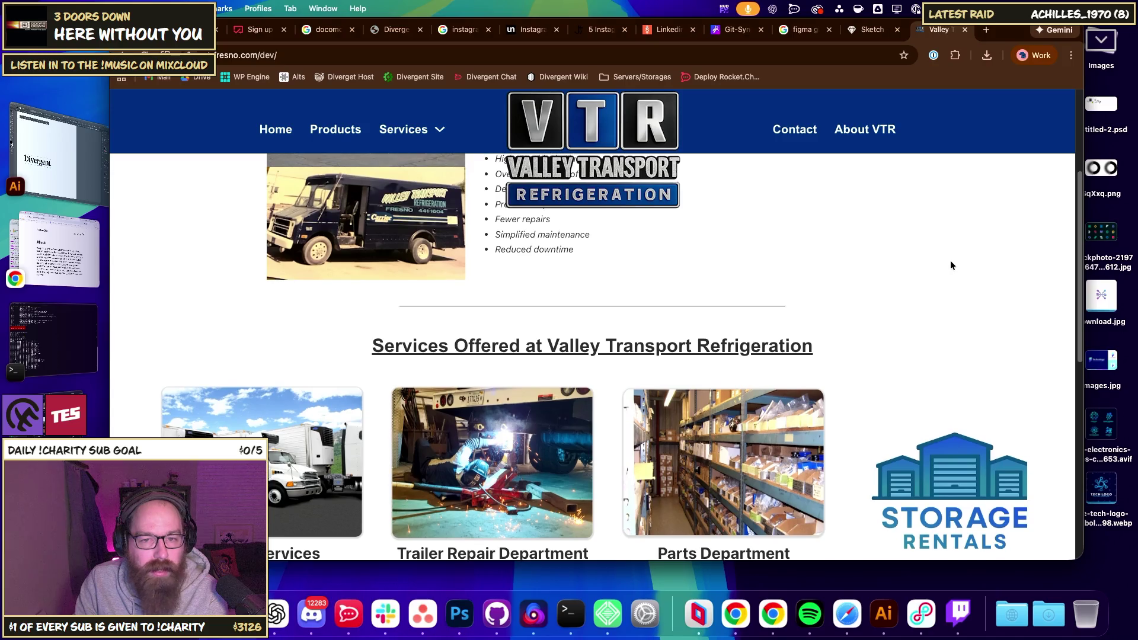
scroll(950, 265, up, 1)
scroll(897, 271, up, 2)
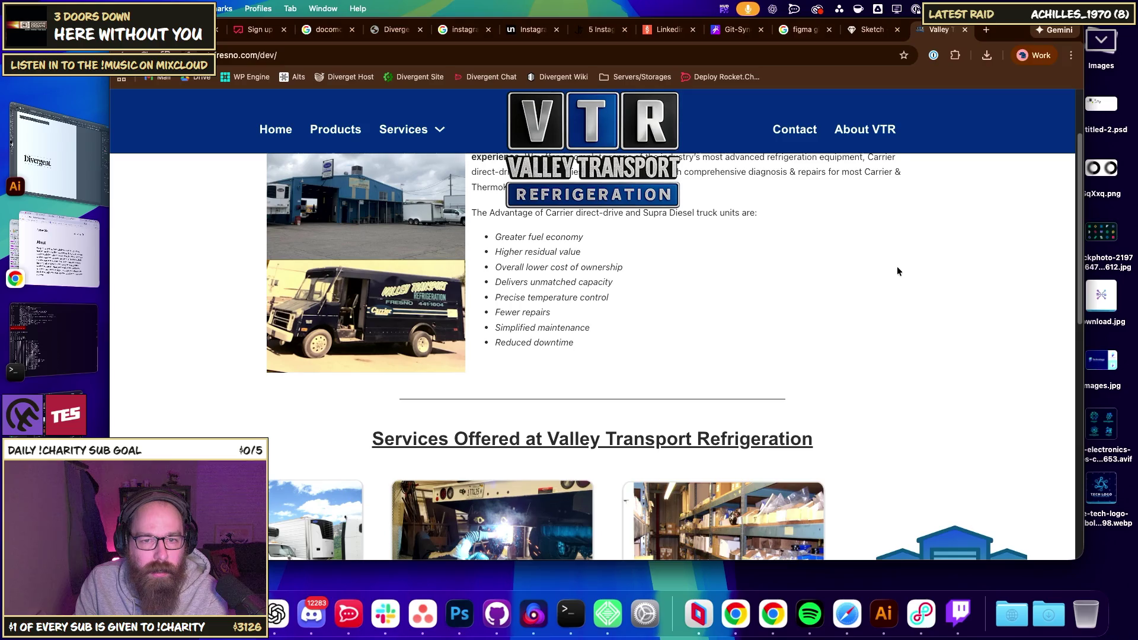
scroll(897, 271, up, 1)
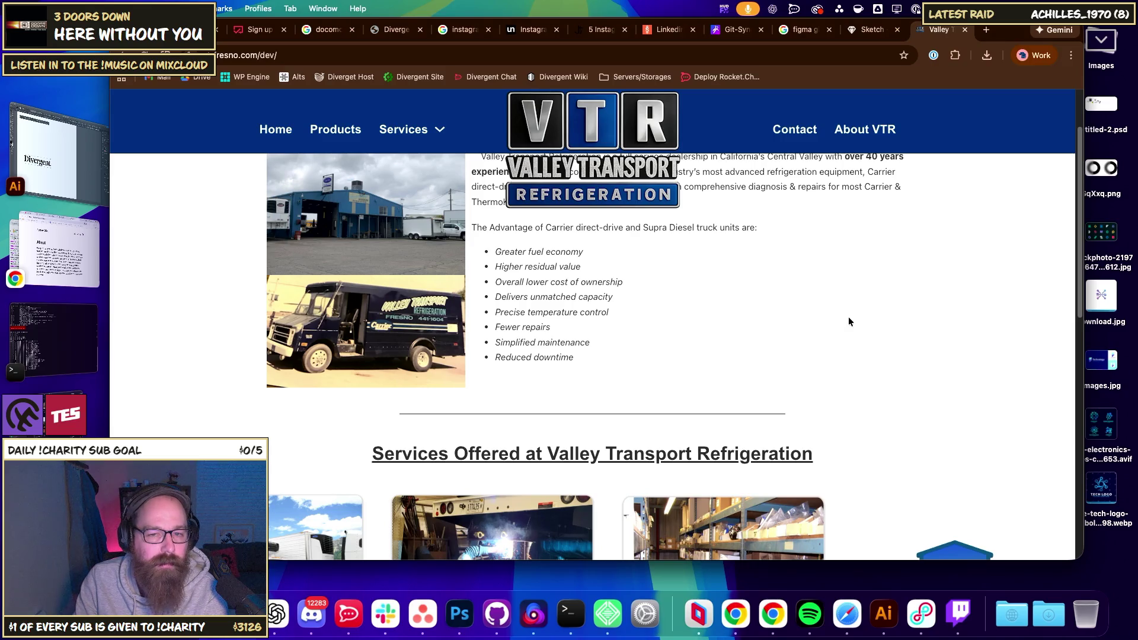
scroll(851, 316, down, 5)
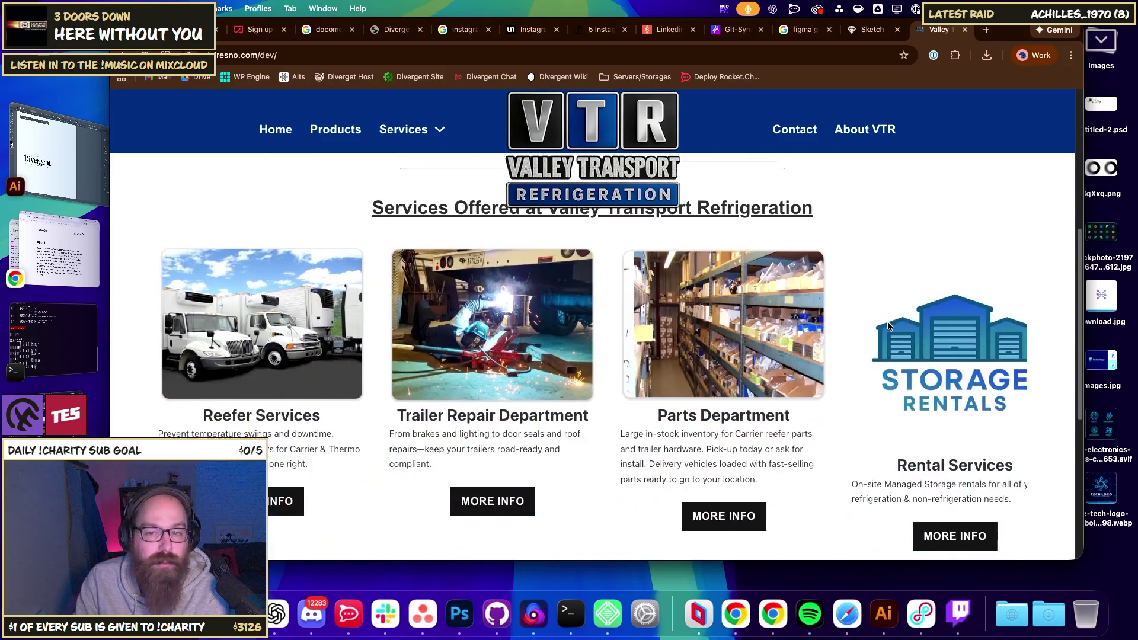
scroll(1043, 282, up, 1)
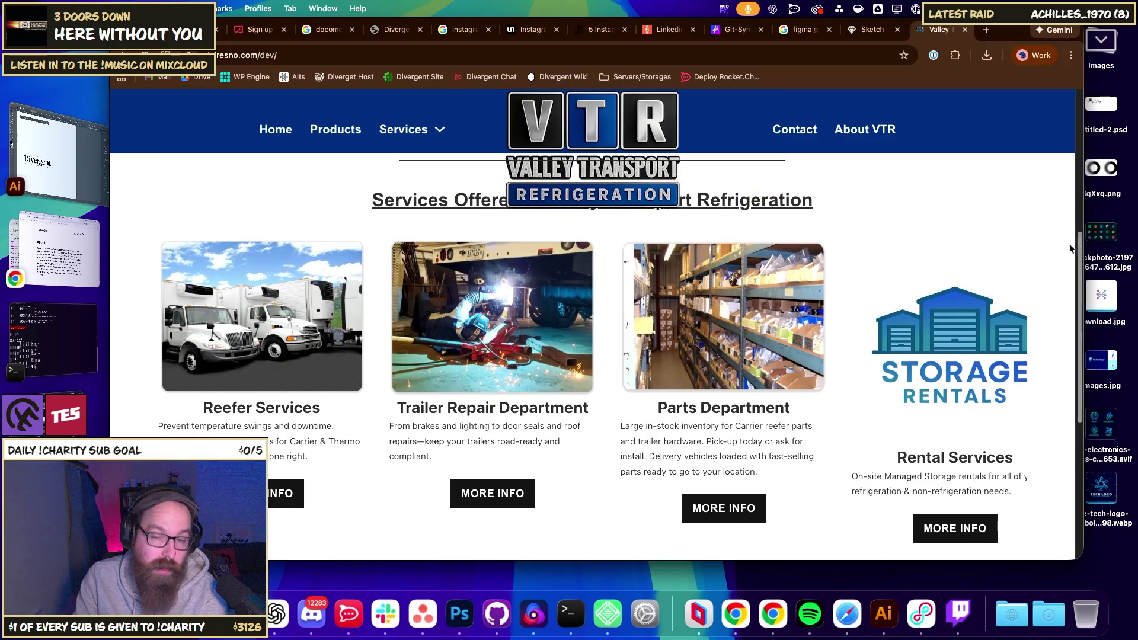
scroll(801, 413, down, 2)
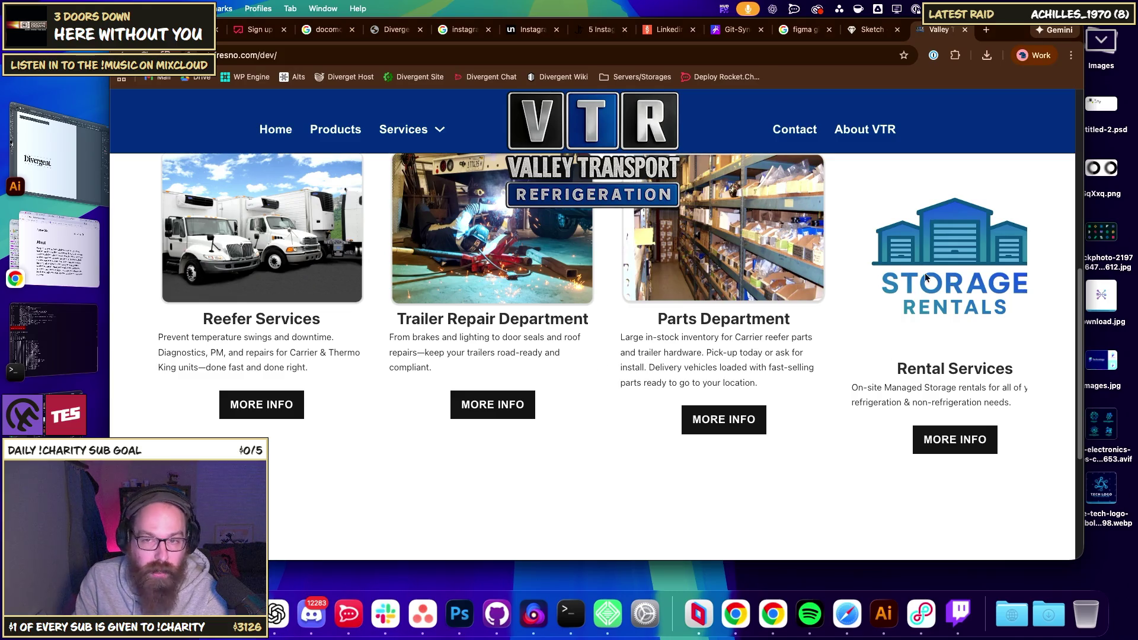
mouse_move(1082, 237)
mouse_down()
mouse_move(836, 237)
mouse_move(1096, 249)
mouse_move(998, 252)
mouse_move(1025, 260)
mouse_up()
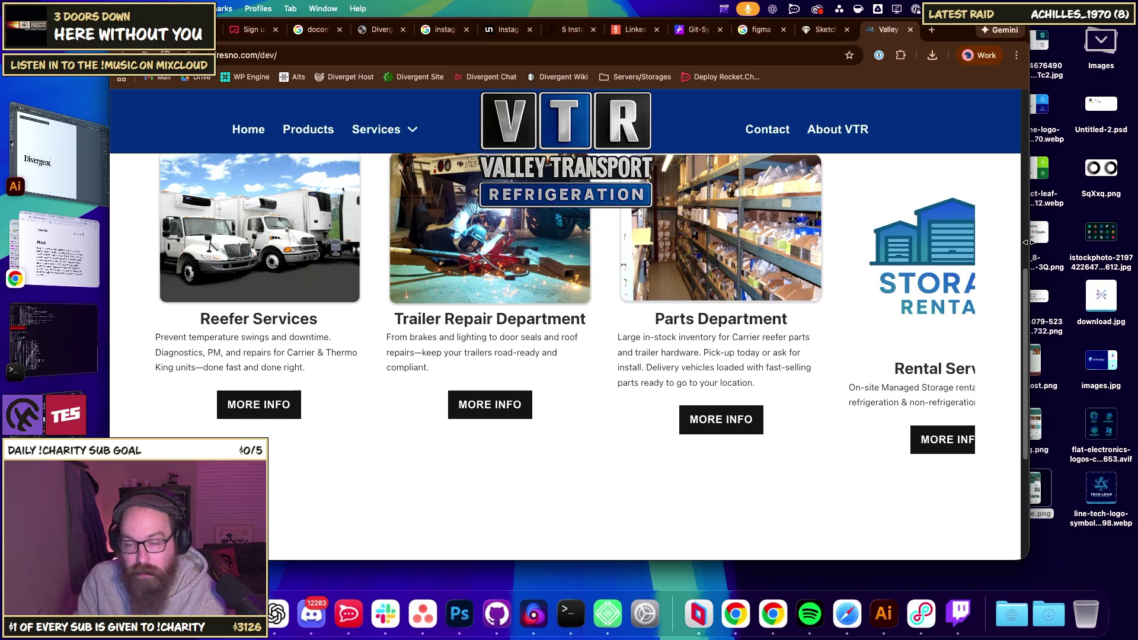
scroll(1018, 280, up, 5)
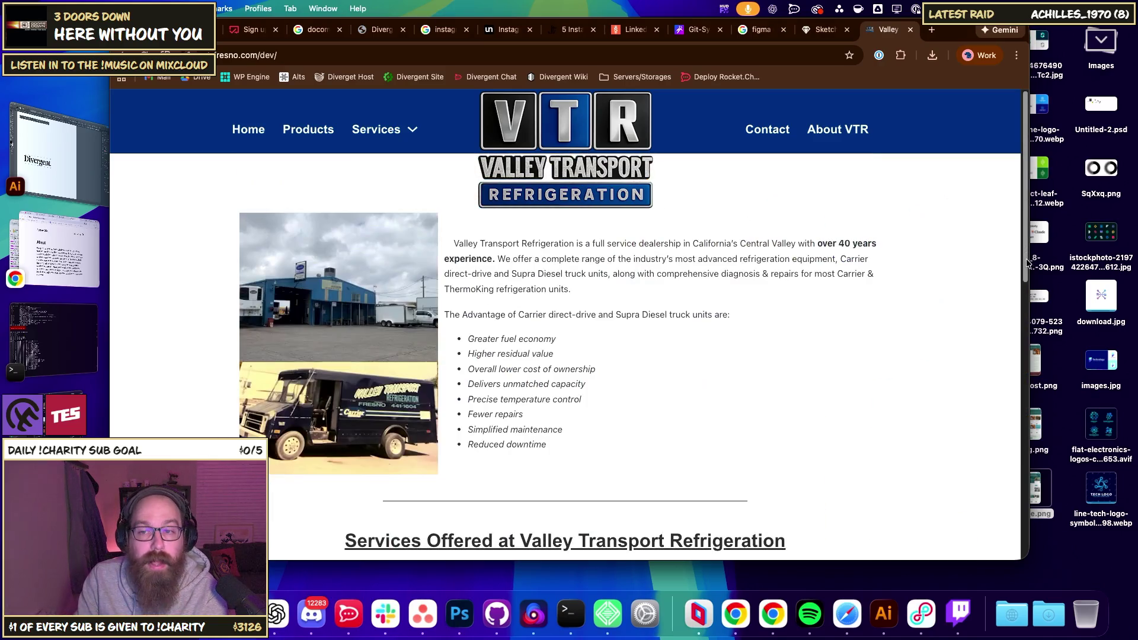
scroll(960, 351, down, 3)
- Narrow the window further and scroll through the three visible service cards
drag(1027, 354, 814, 387)
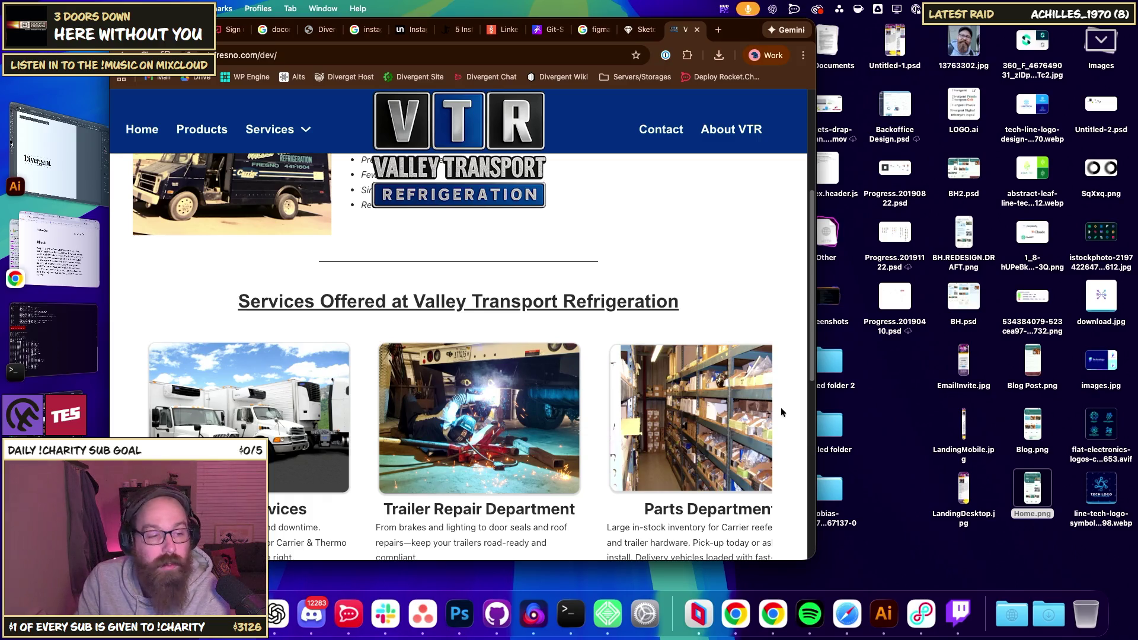
scroll(724, 403, down, 3)
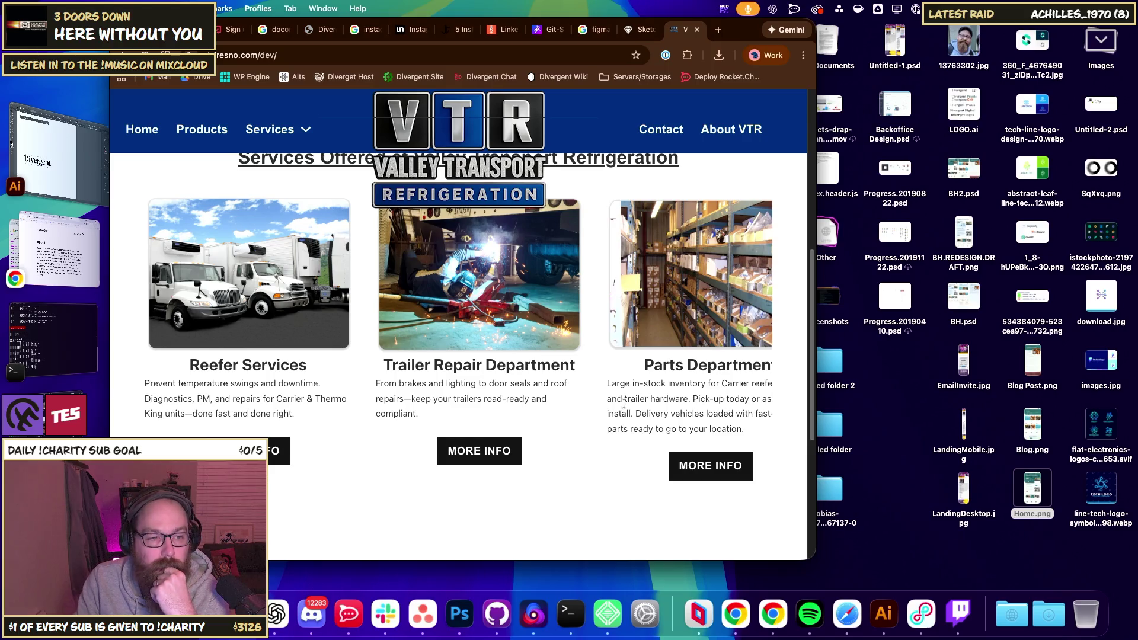
scroll(658, 400, up, 1)
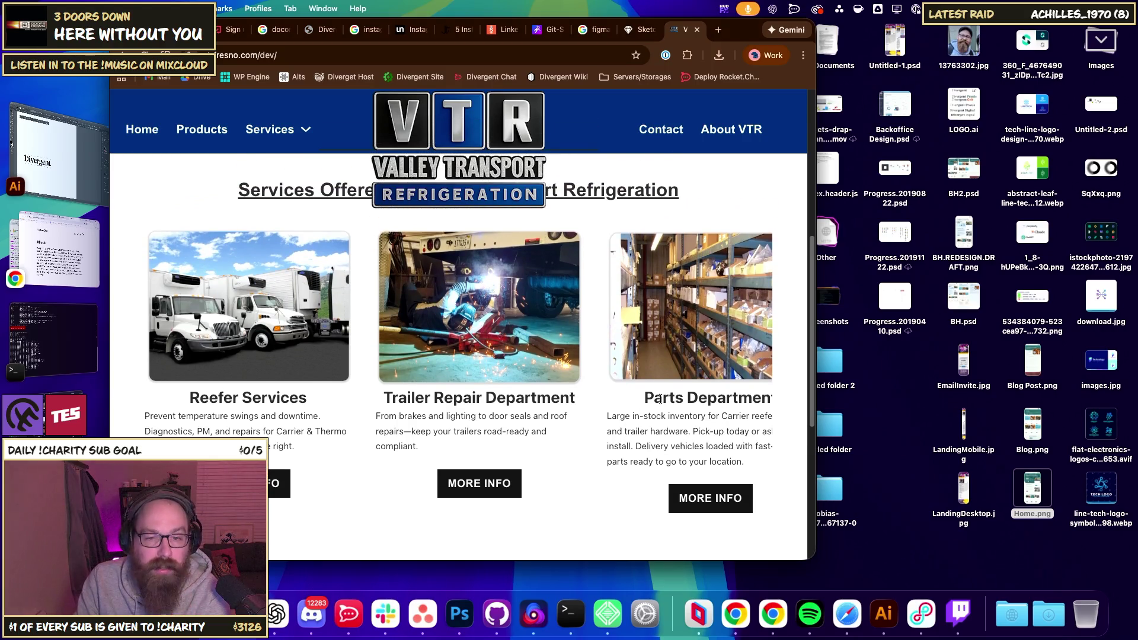
scroll(567, 454, down, 5)
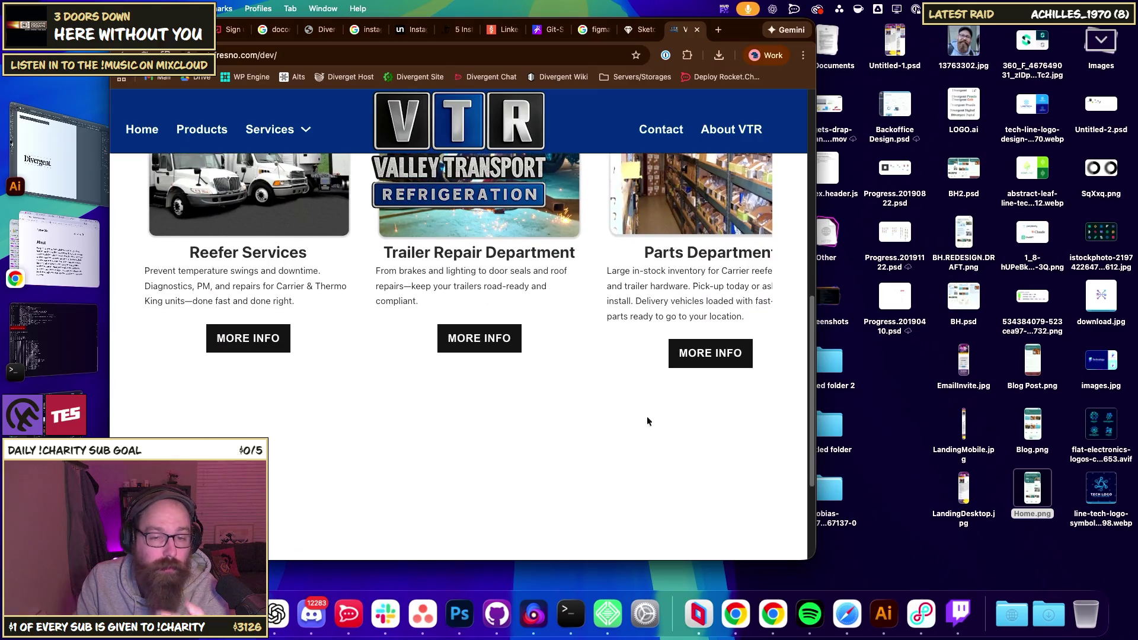
scroll(603, 425, down, 1)
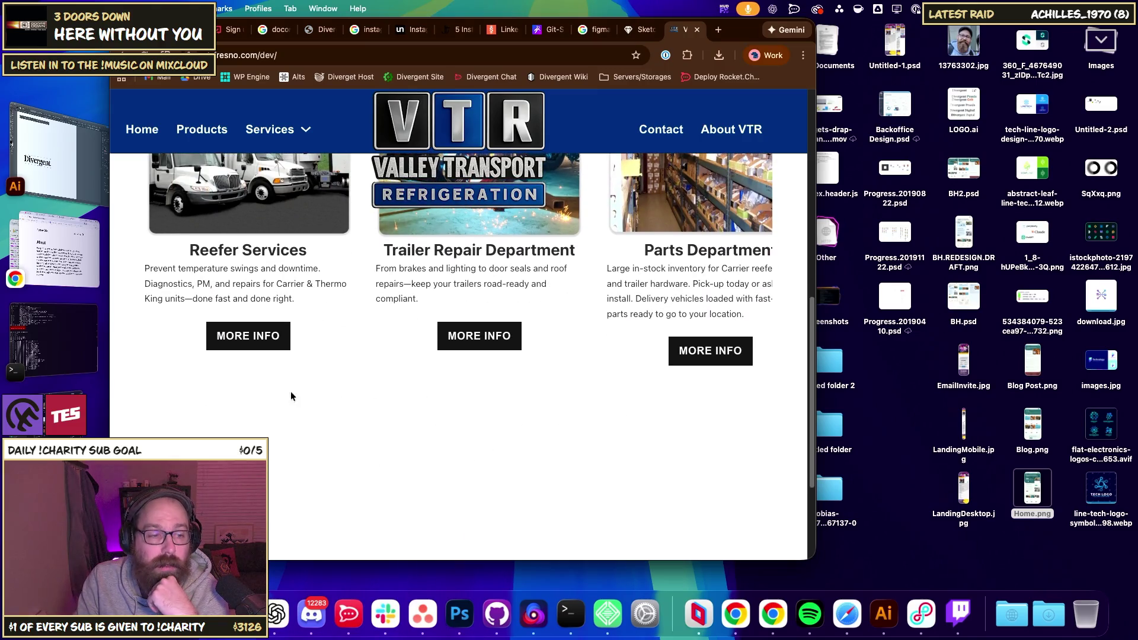
scroll(415, 409, up, 4)
- Clear the text selection across the cards and select the dev site's web address
drag(609, 427, 507, 425)
click(507, 429)
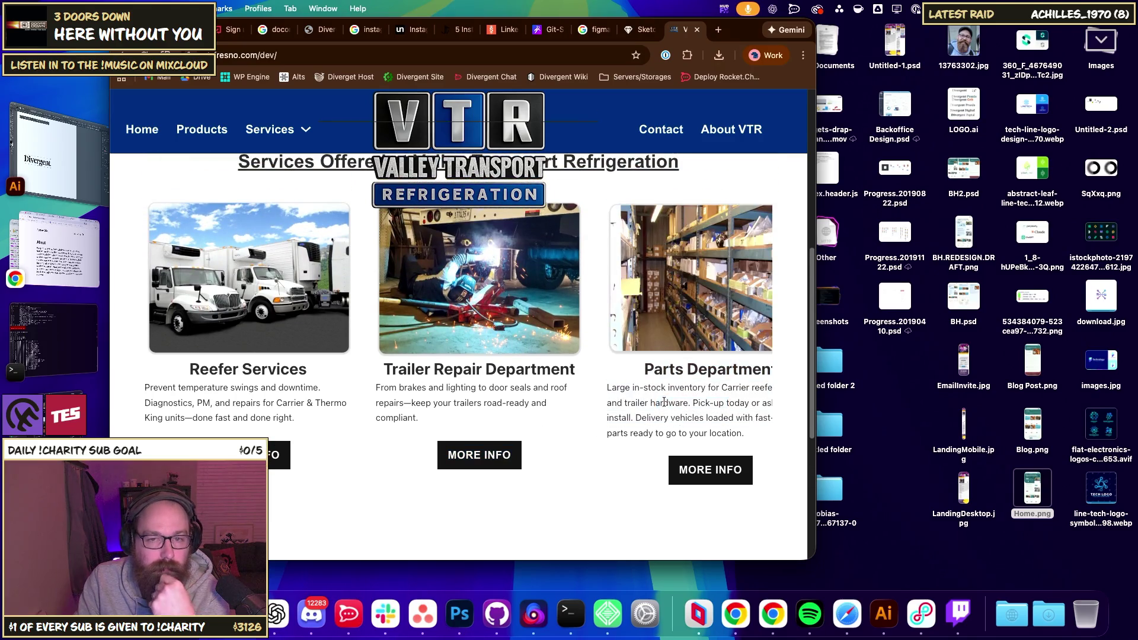
scroll(632, 410, up, 6)
scroll(631, 410, up, 3)
scroll(631, 410, down, 12)
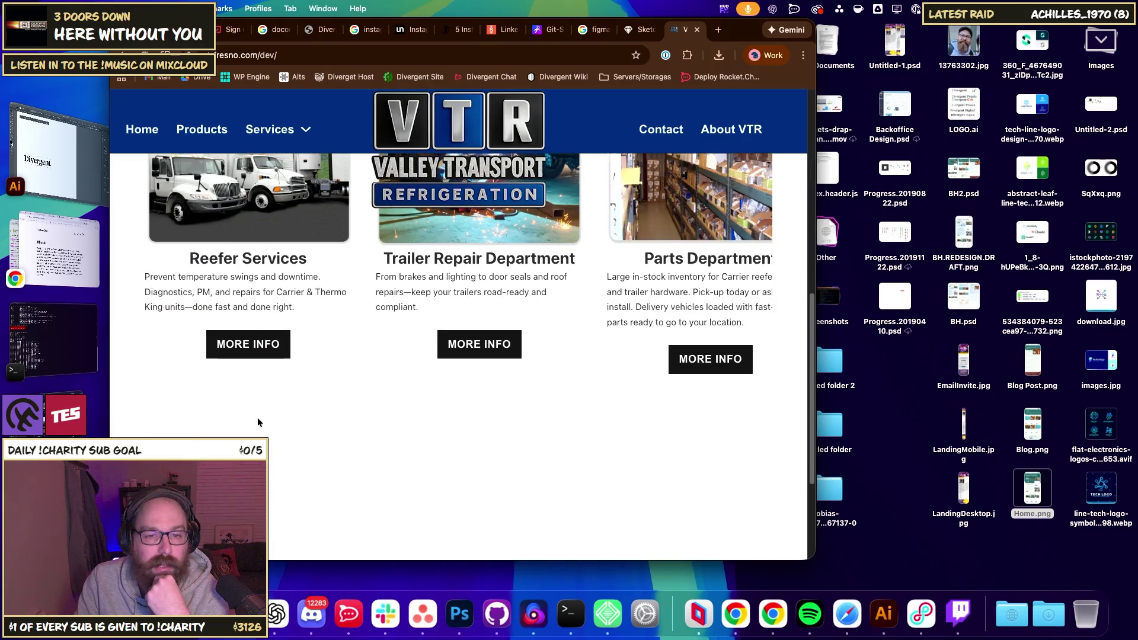
click(510, 59)
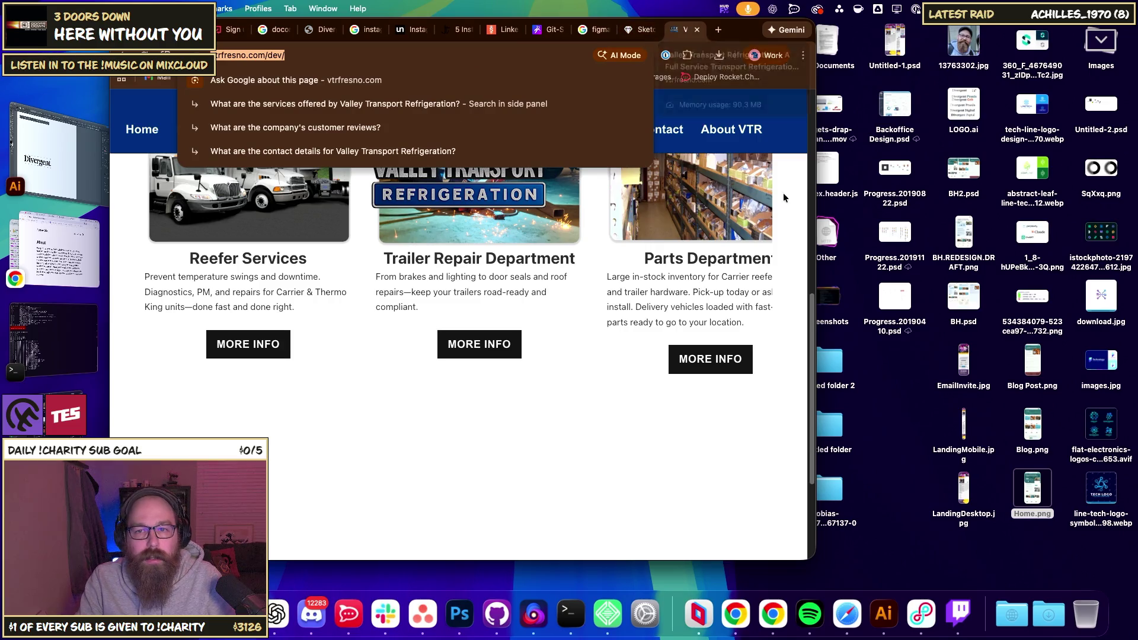
- Launch Safari from Spotlight and load vtrfresno.com
key(super+space)
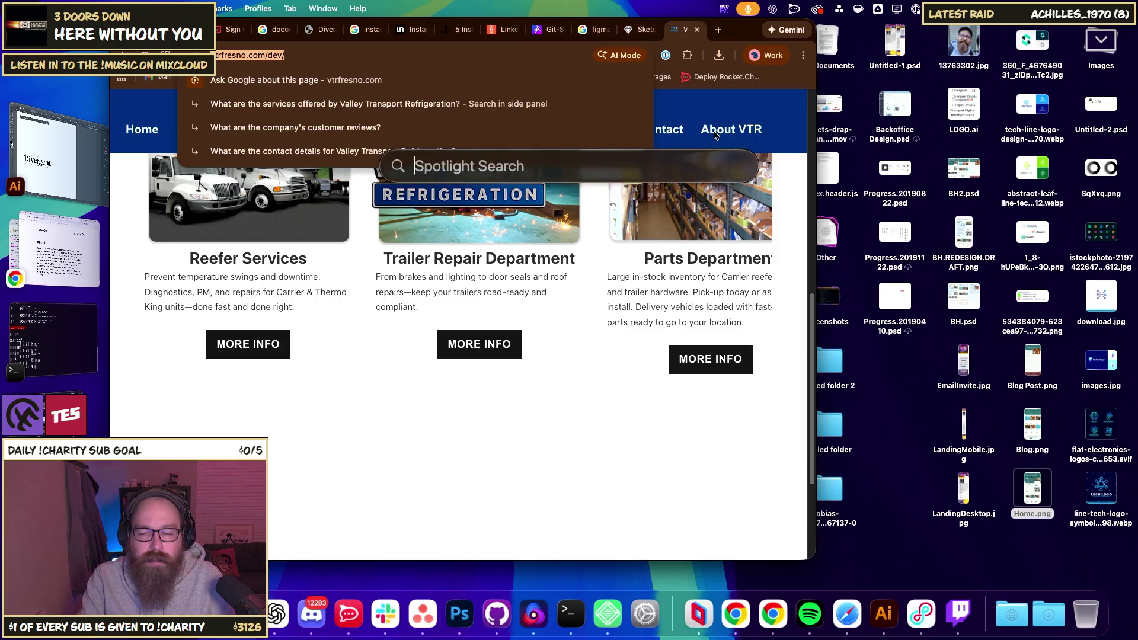
key(Escape)
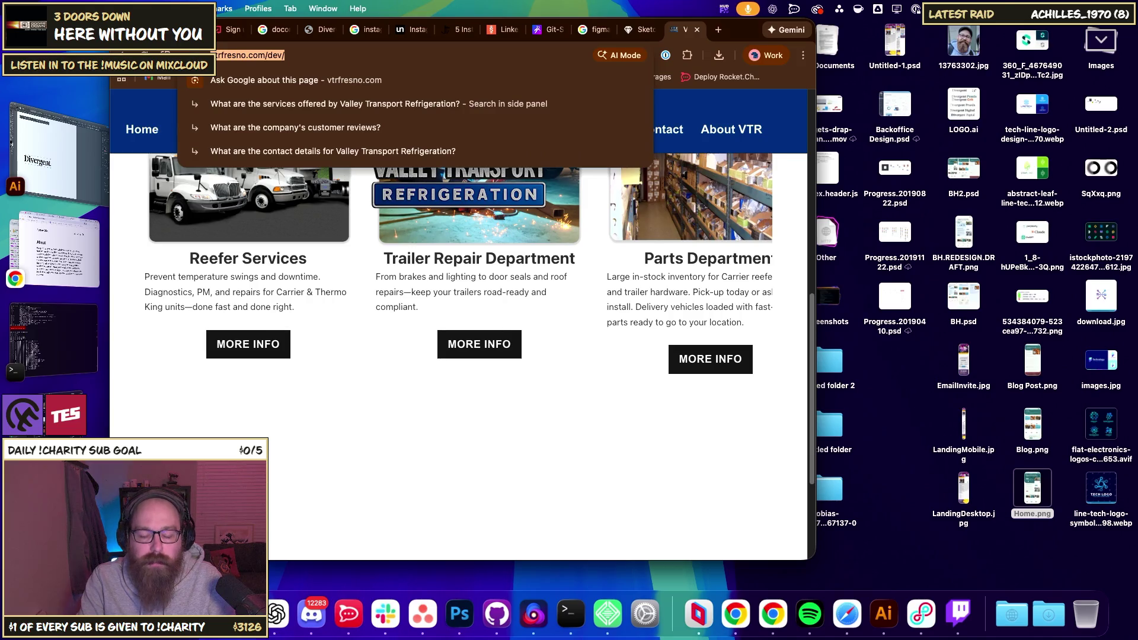
key(super+space)
text(safari)
key(Return)
text(vtrfresno.com)
key(Return)
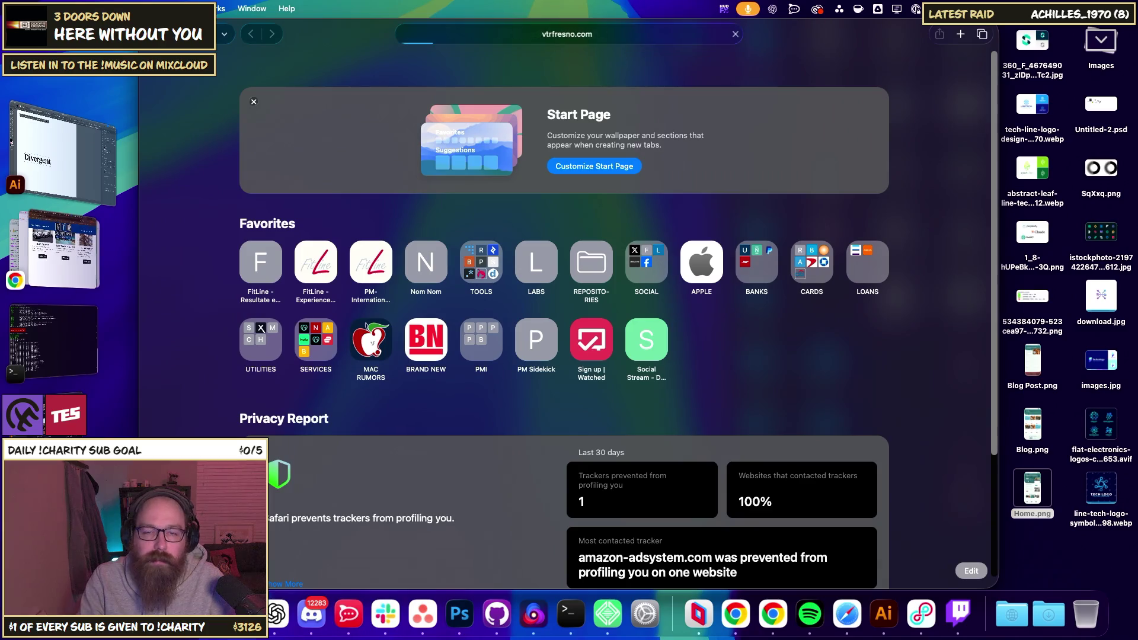
- Check vtrfresno.com at mobile width, copy the truck photo's subject, and hide Safari
scroll(763, 179, down, 5)
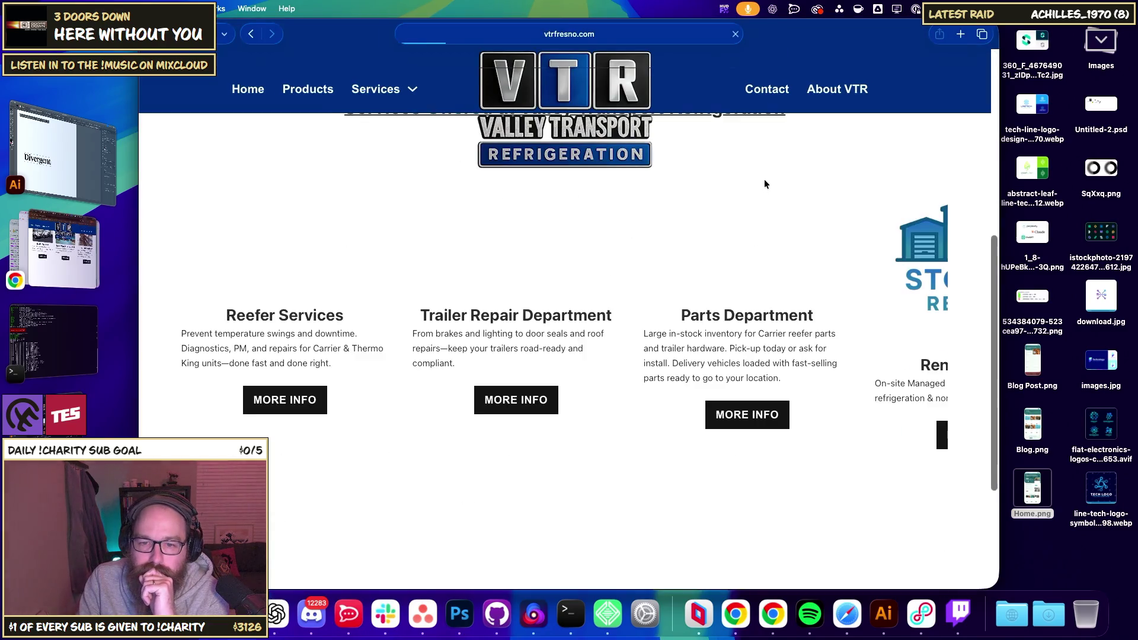
scroll(757, 323, down, 4)
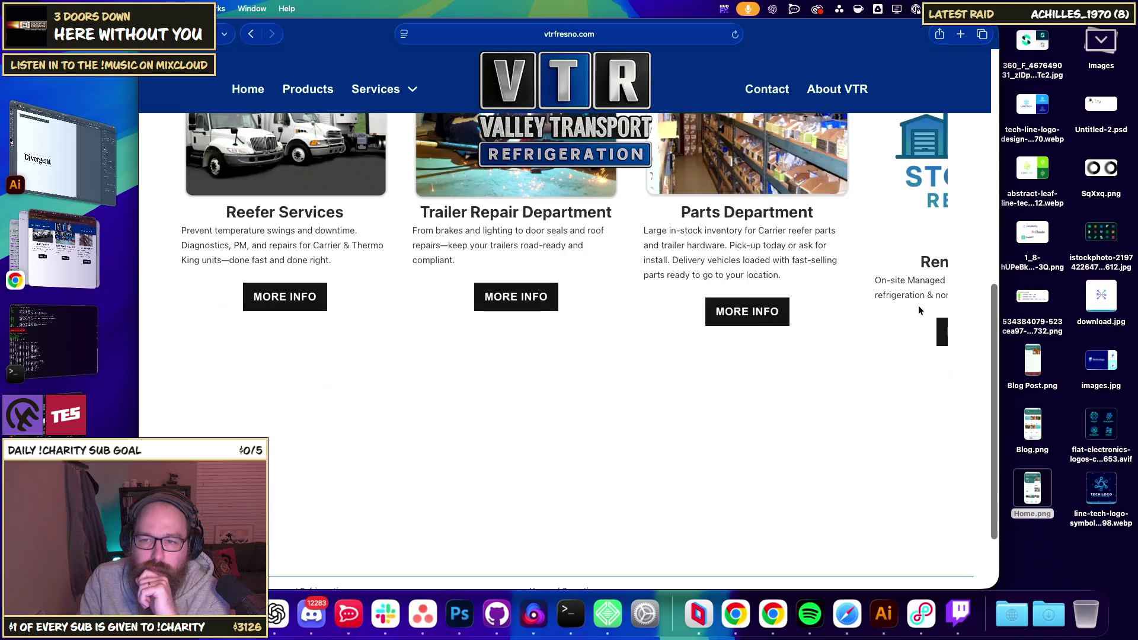
drag(999, 260, 479, 278)
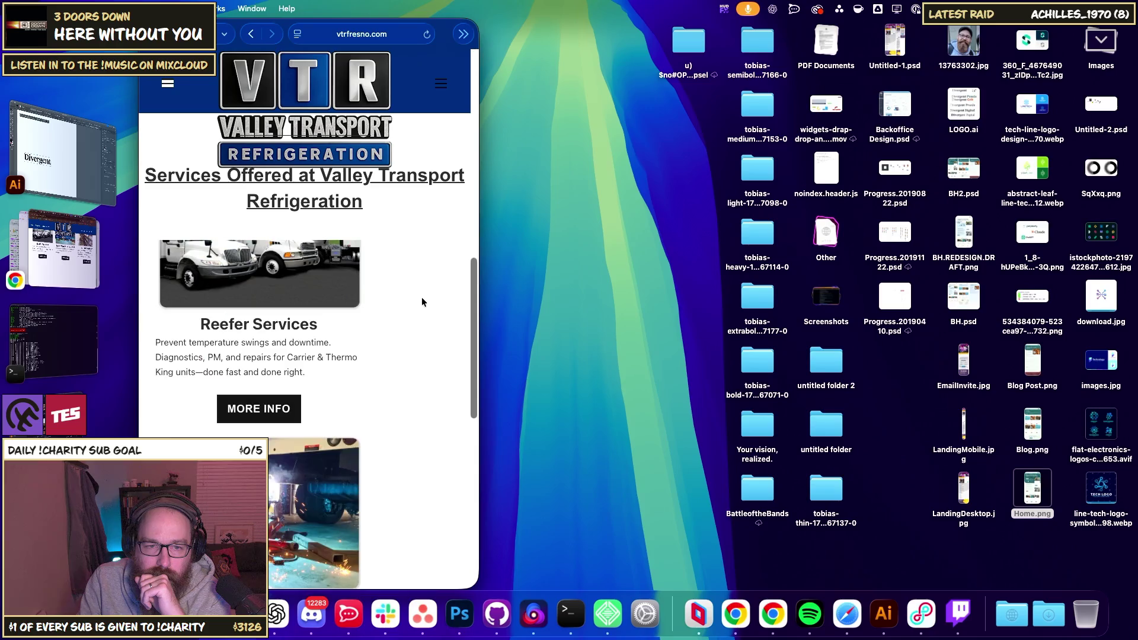
mouse_move(480, 266)
mouse_down()
mouse_move(589, 271)
mouse_move(522, 275)
mouse_move(532, 276)
mouse_up()
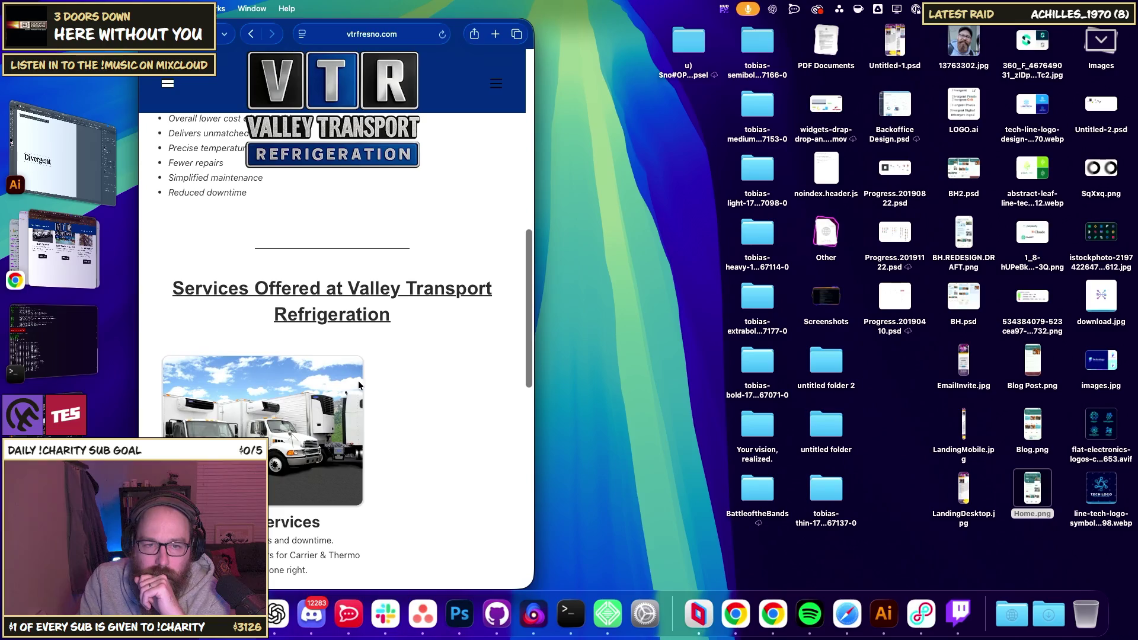
right_click(355, 384)
click(447, 514)
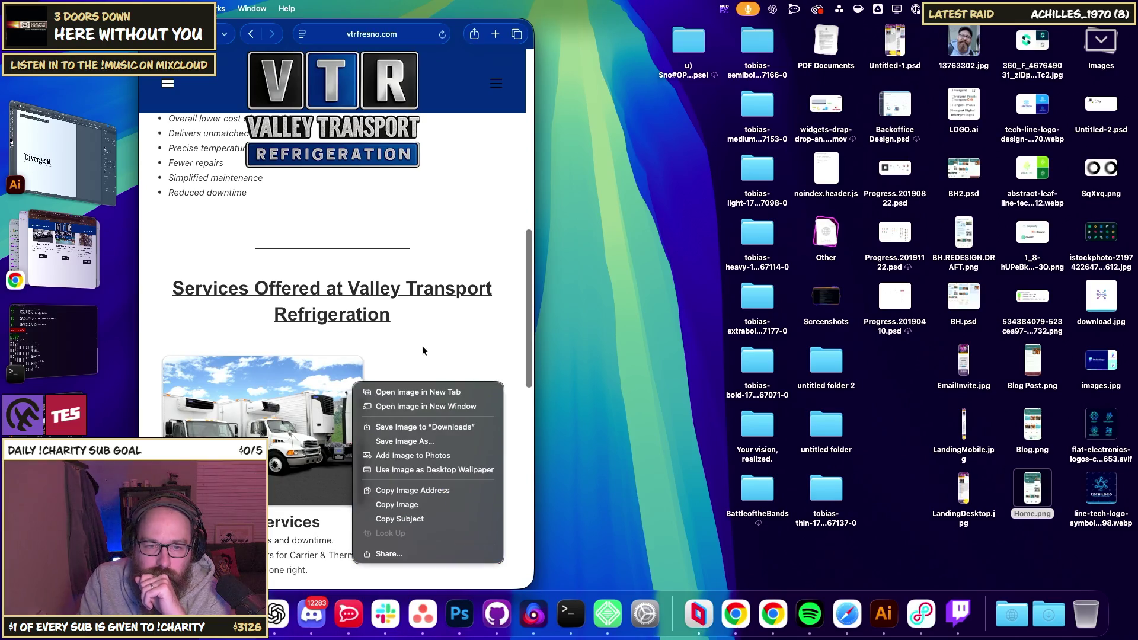
key(super+h)
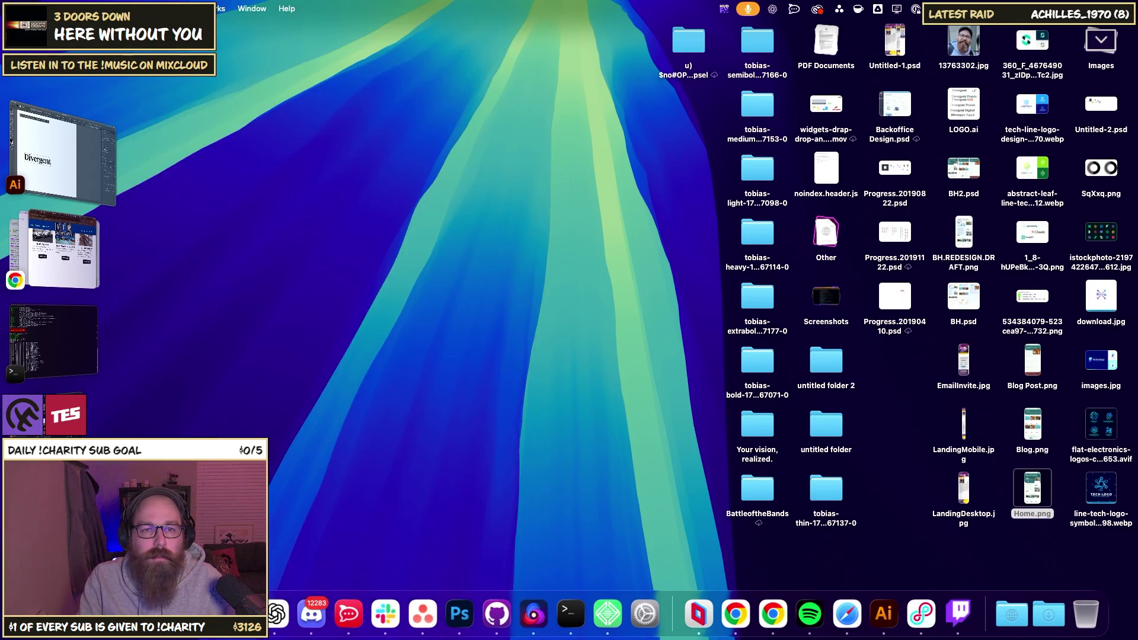
- Return to Chrome and narrow it to phone width, dismissing the lower service image's context menu
key(super+Tab)
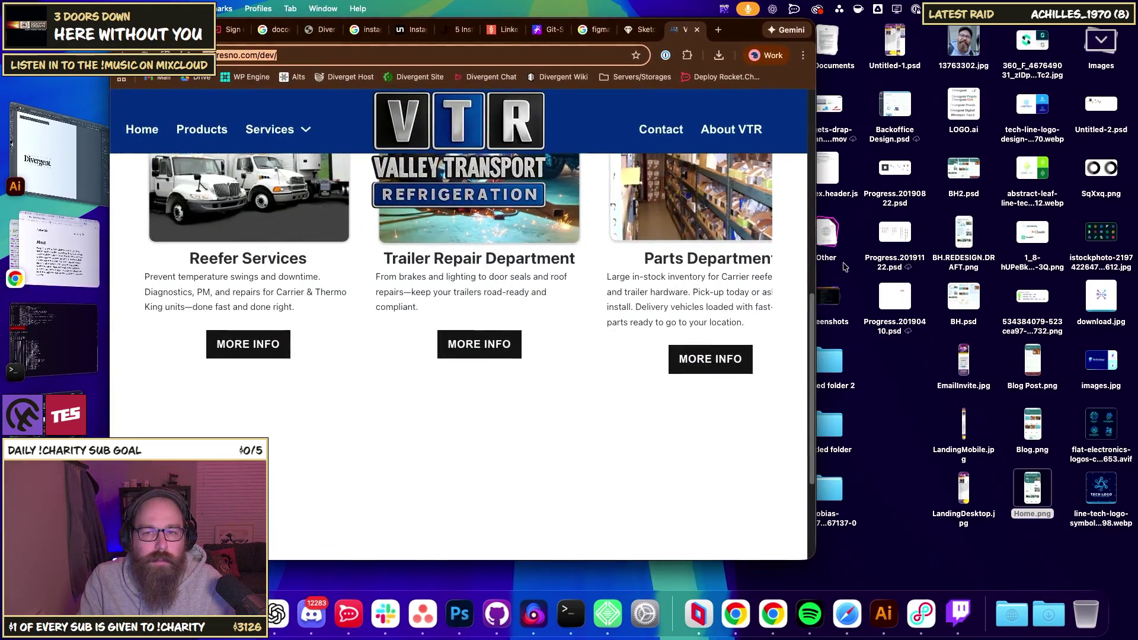
drag(810, 256, 465, 256)
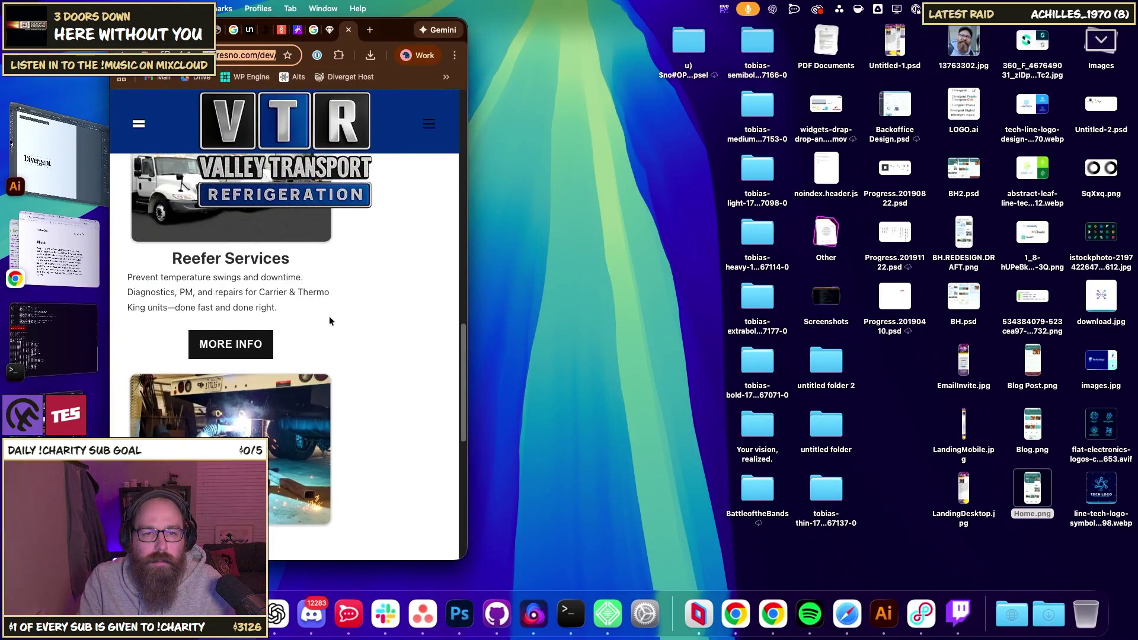
right_click(288, 399)
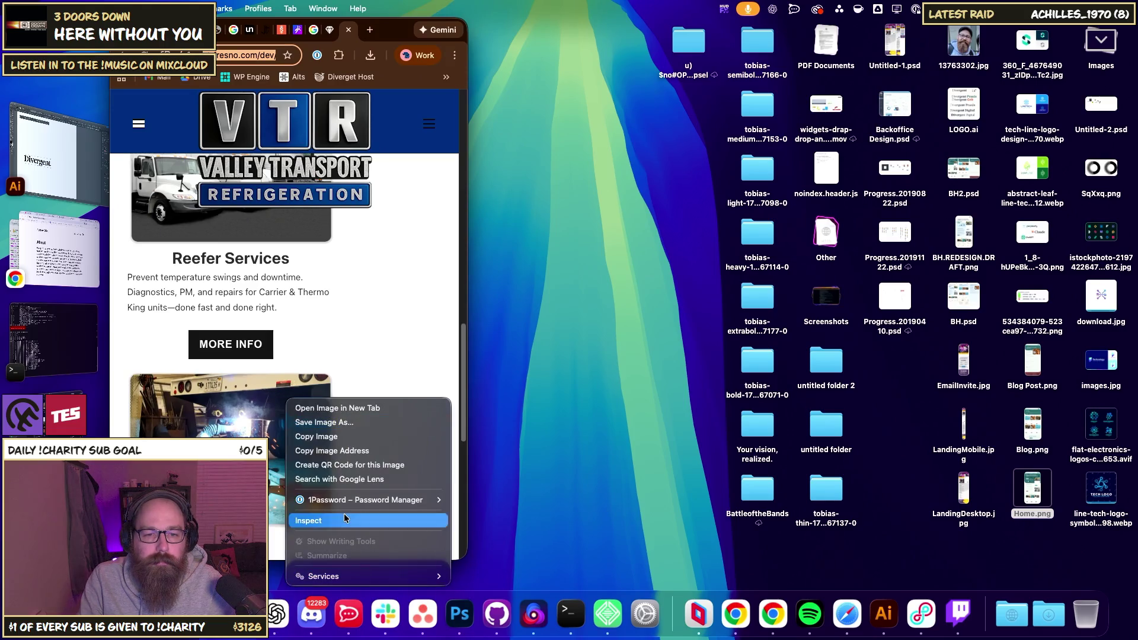
click(653, 249)
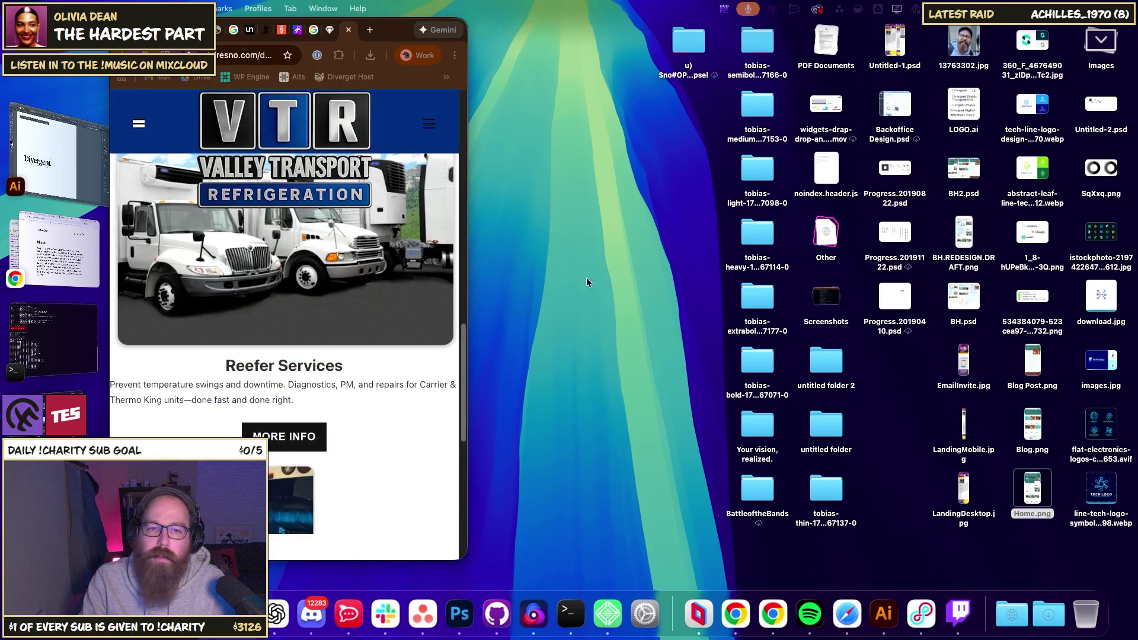
- Close the Valley Transport tab and widen the window around the Watched FYI sign-up page
scroll(370, 380, up, 3)
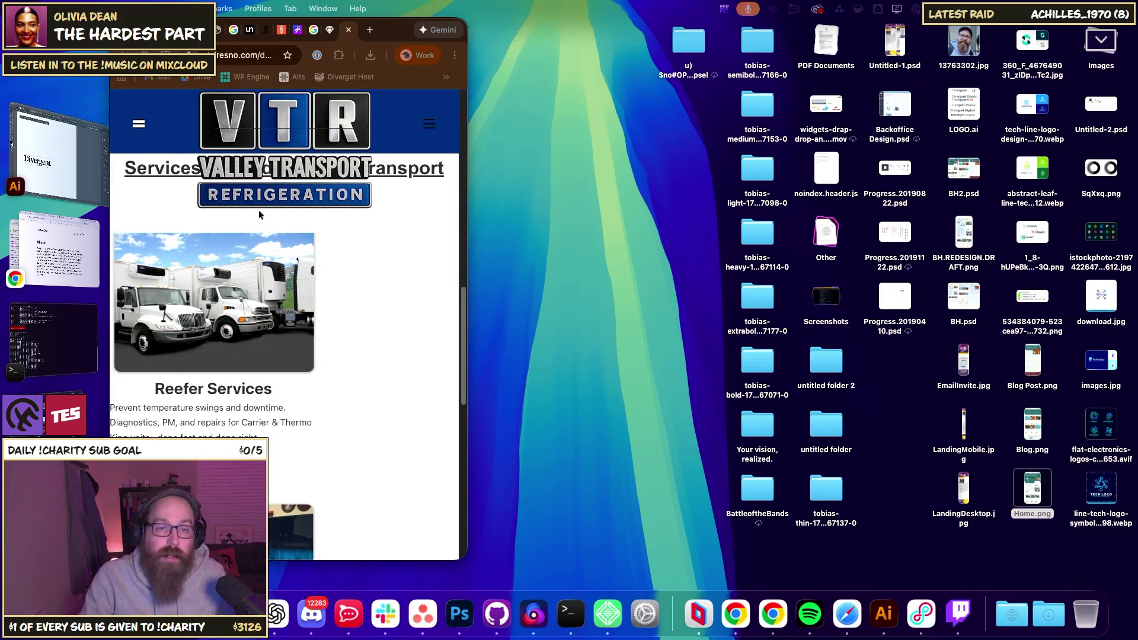
click(348, 29)
drag(467, 167, 1080, 163)
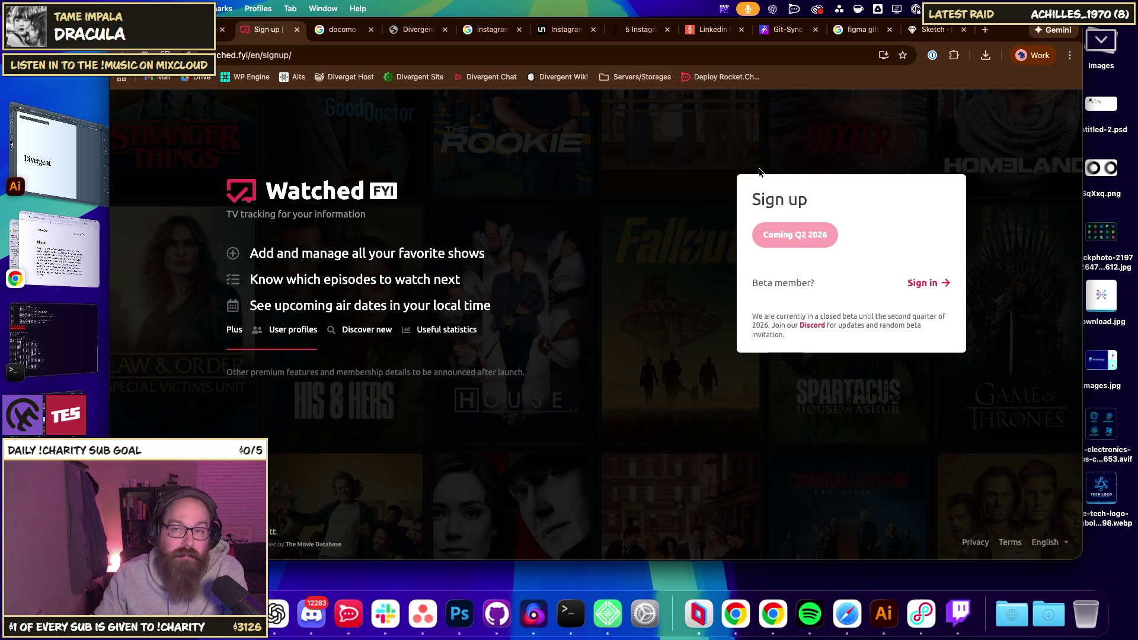
- Shift the Watched FYI browser window to the left in two small moves
drag(985, 29, 974, 38)
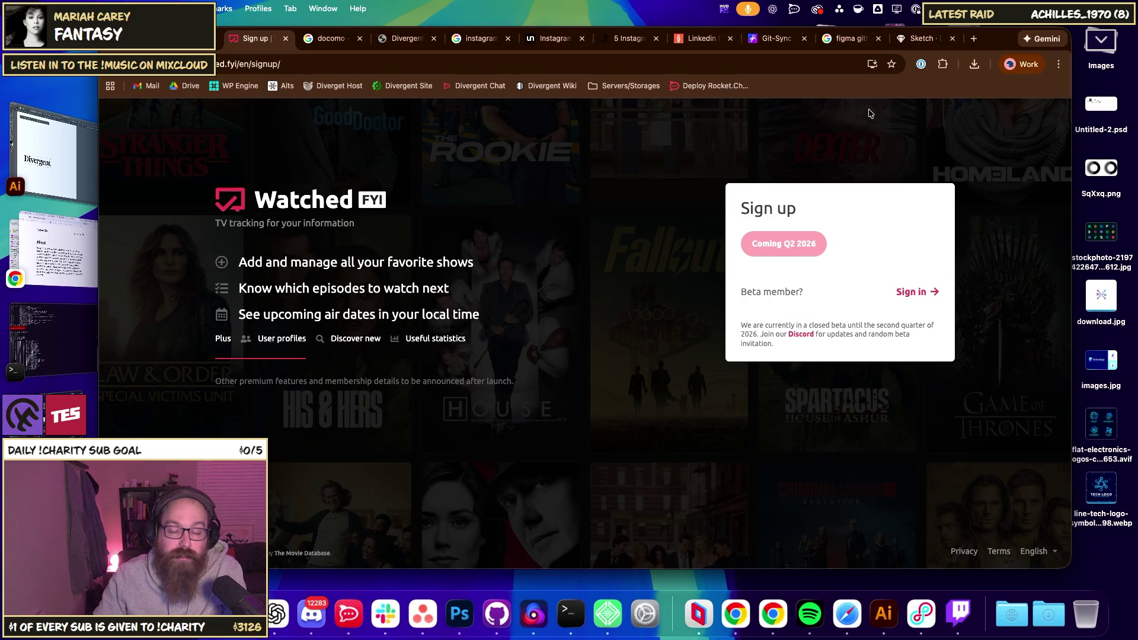
mouse_move(974, 45)
mouse_down()
mouse_move(934, 52)
mouse_move(961, 46)
mouse_up()
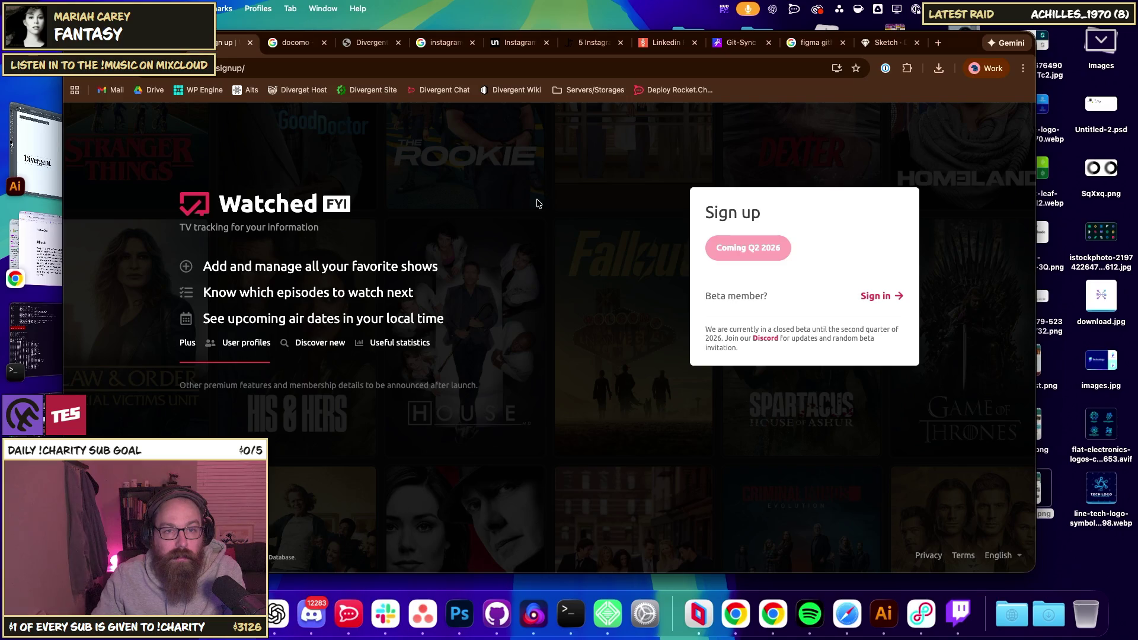
- Go to the Sketch pricing page and highlight the Standard plan's pricing details
click(886, 42)
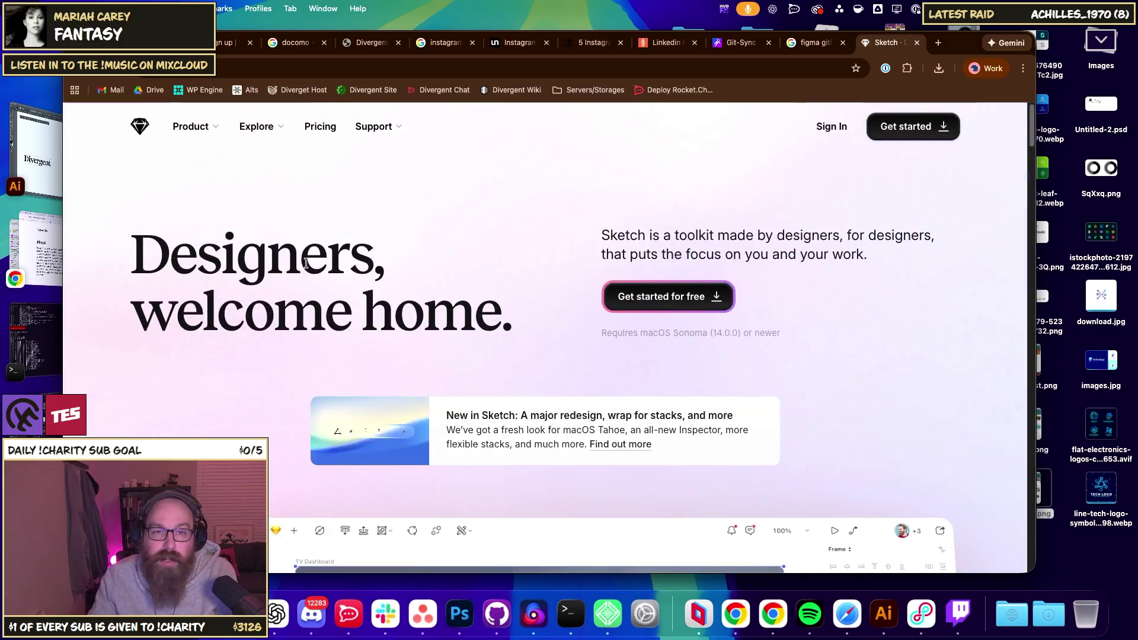
click(319, 126)
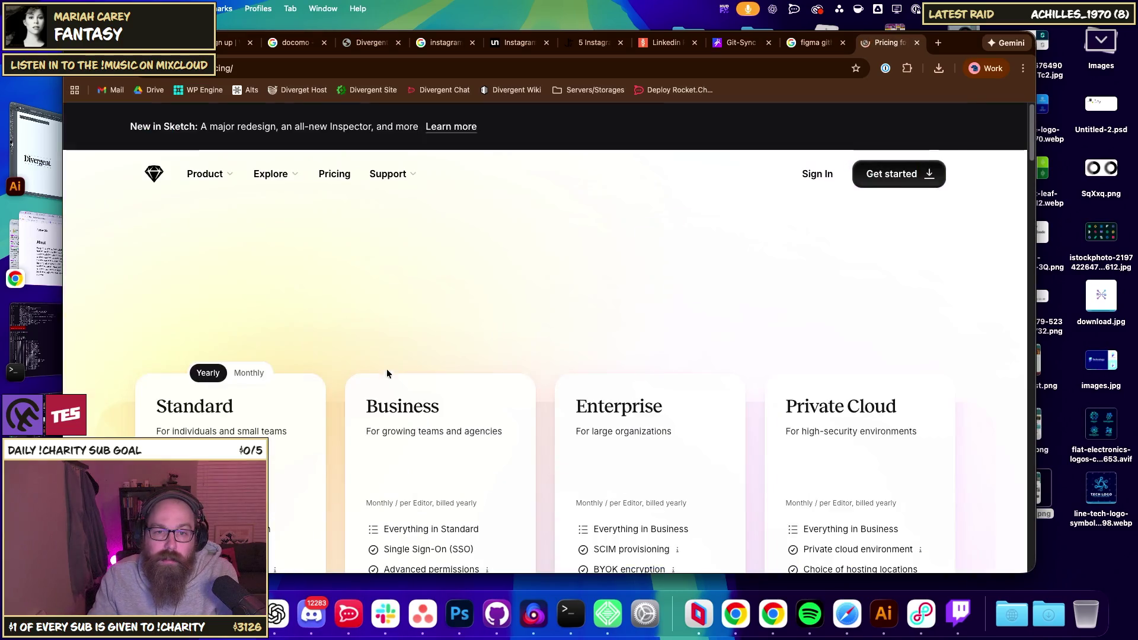
scroll(487, 319, down, 2)
drag(204, 278, 158, 276)
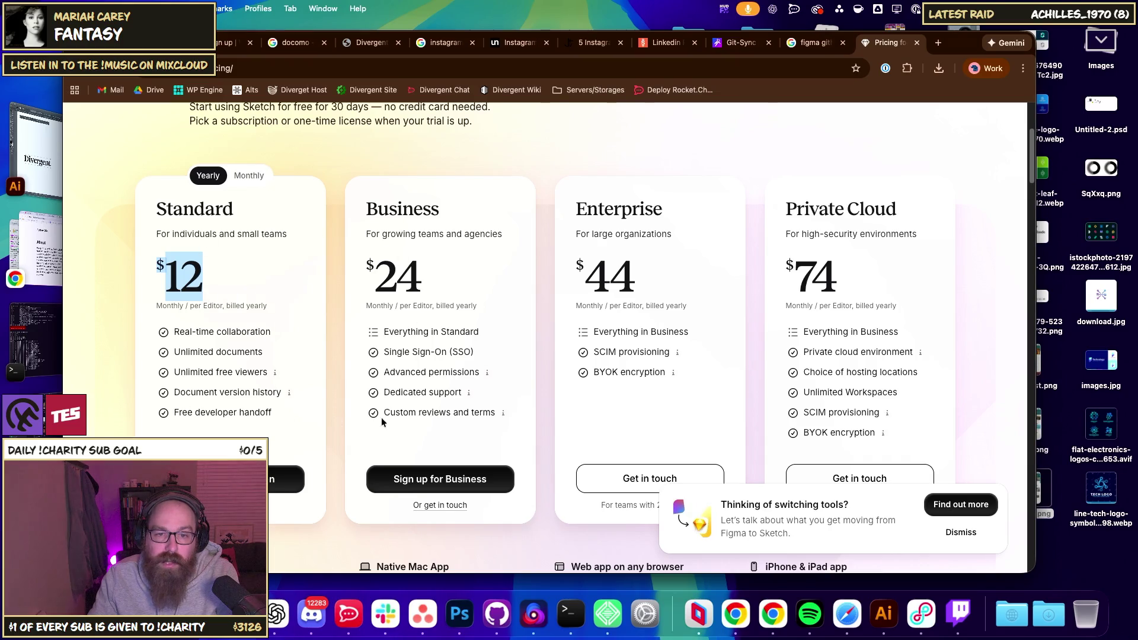
click(156, 199)
mouse_move(157, 199)
mouse_down()
mouse_move(927, 241)
mouse_move(959, 255)
mouse_up()
click(900, 235)
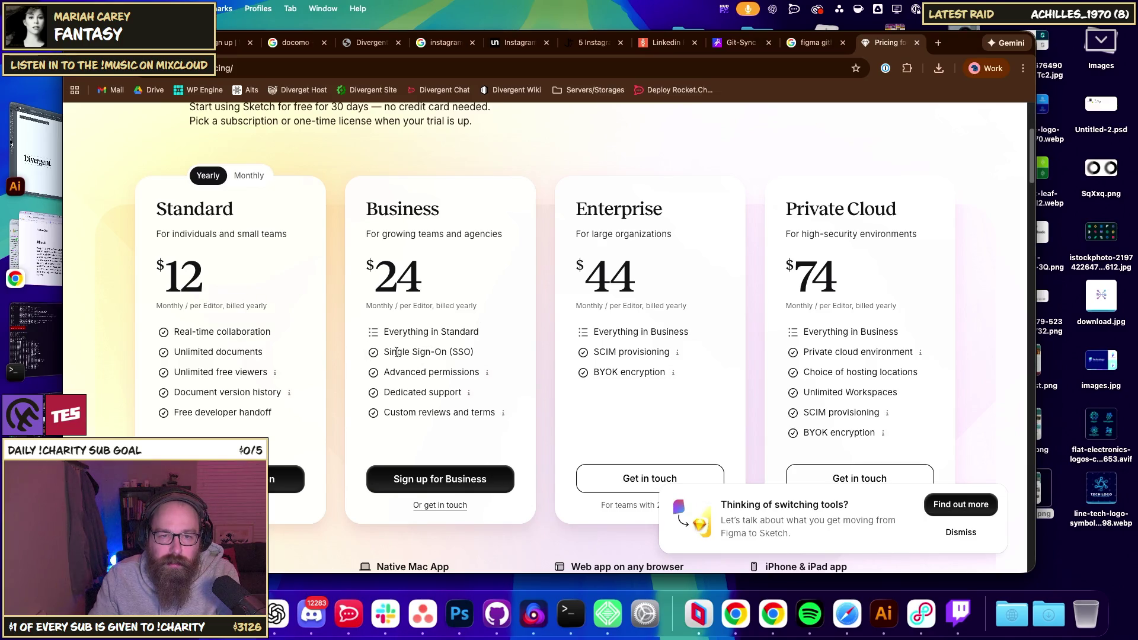
- Highlight the Business plan features, ending on the Single Sign-On (SSO) line
drag(465, 353, 384, 354)
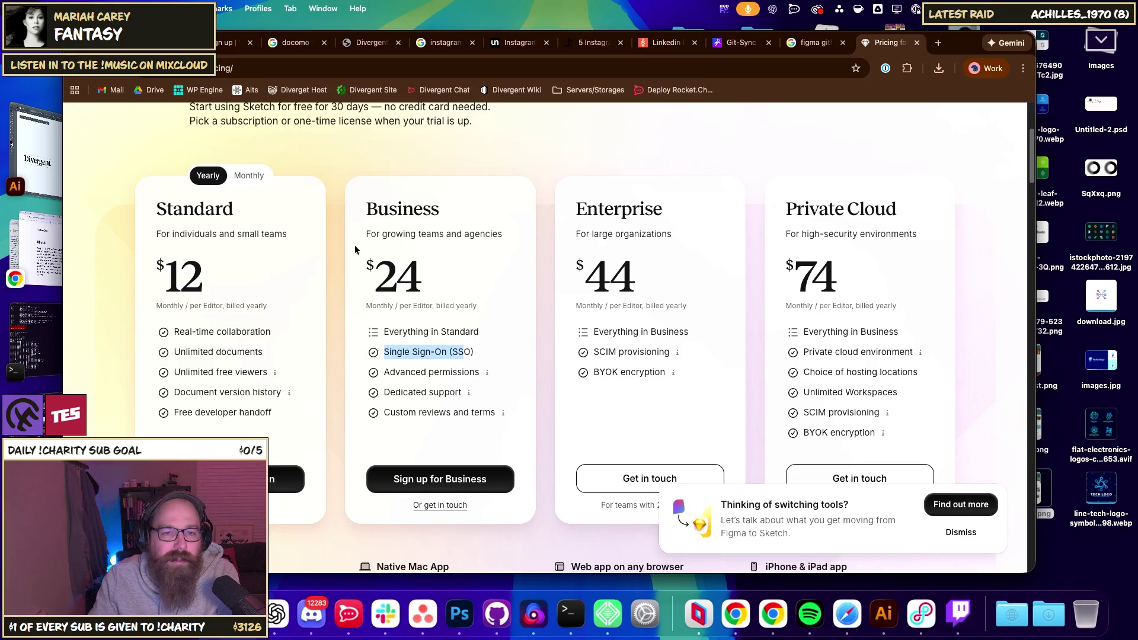
drag(310, 353, 284, 394)
drag(355, 320, 413, 361)
click(413, 362)
triple_click(406, 351)
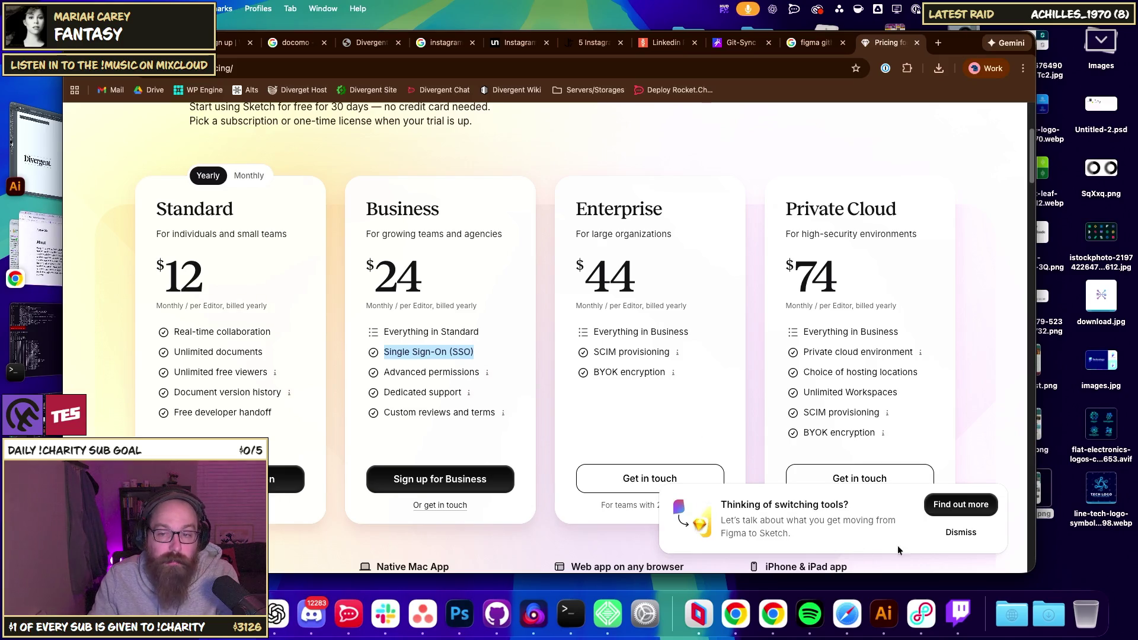
- Dismiss the switching-tools promotion popup and glance over the Sketch pricing page
click(954, 534)
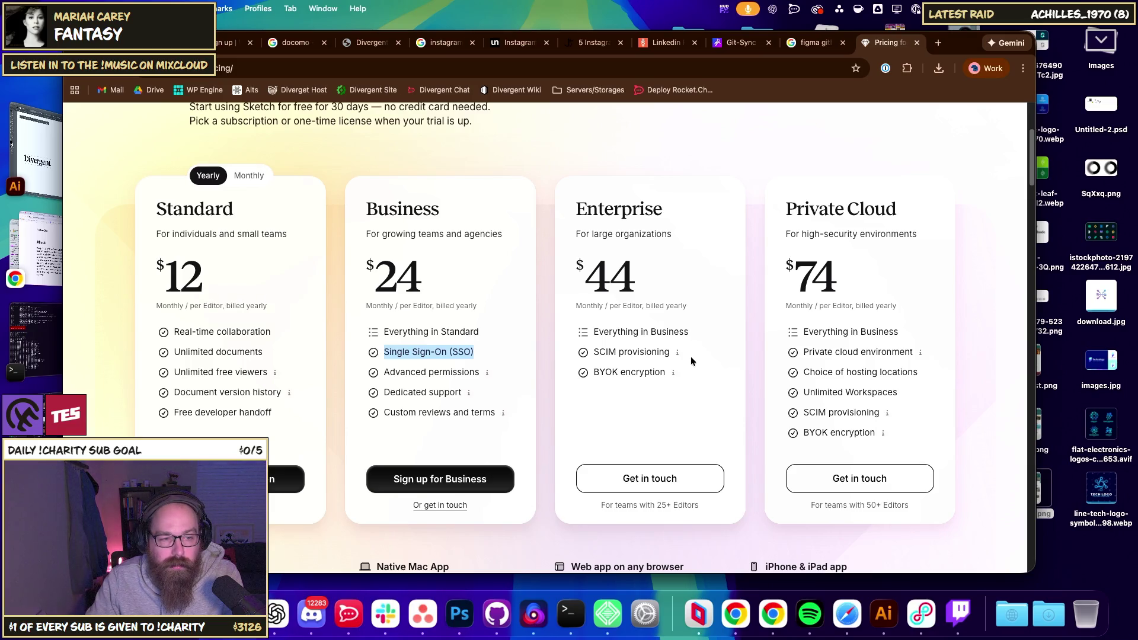
scroll(671, 386, down, 6)
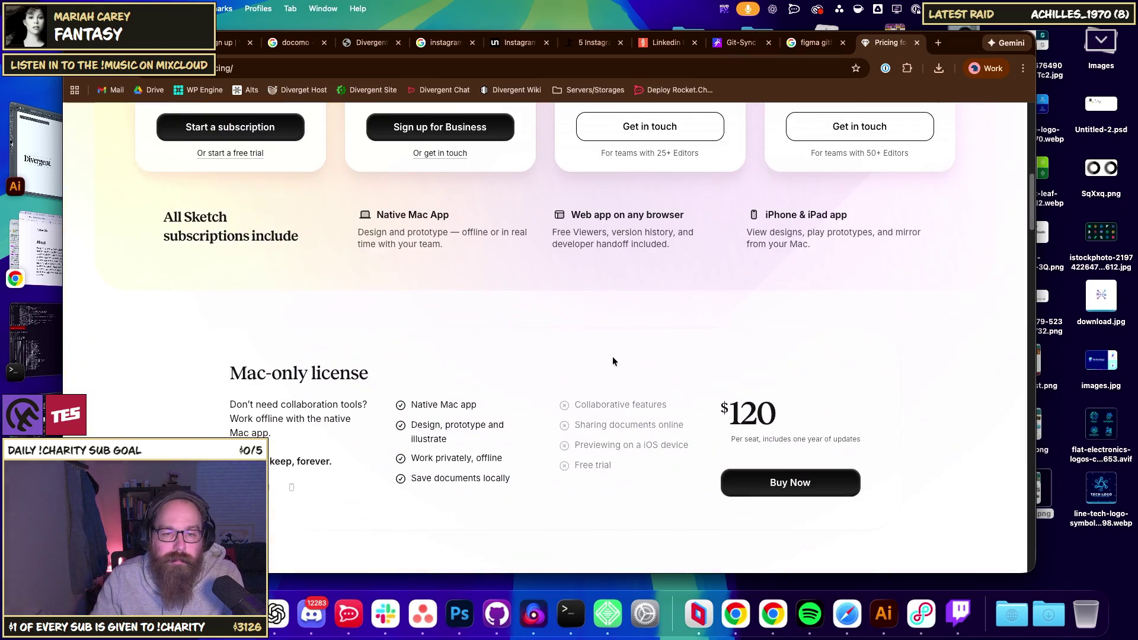
scroll(613, 357, up, 9)
scroll(592, 251, down, 5)
scroll(241, 352, up, 5)
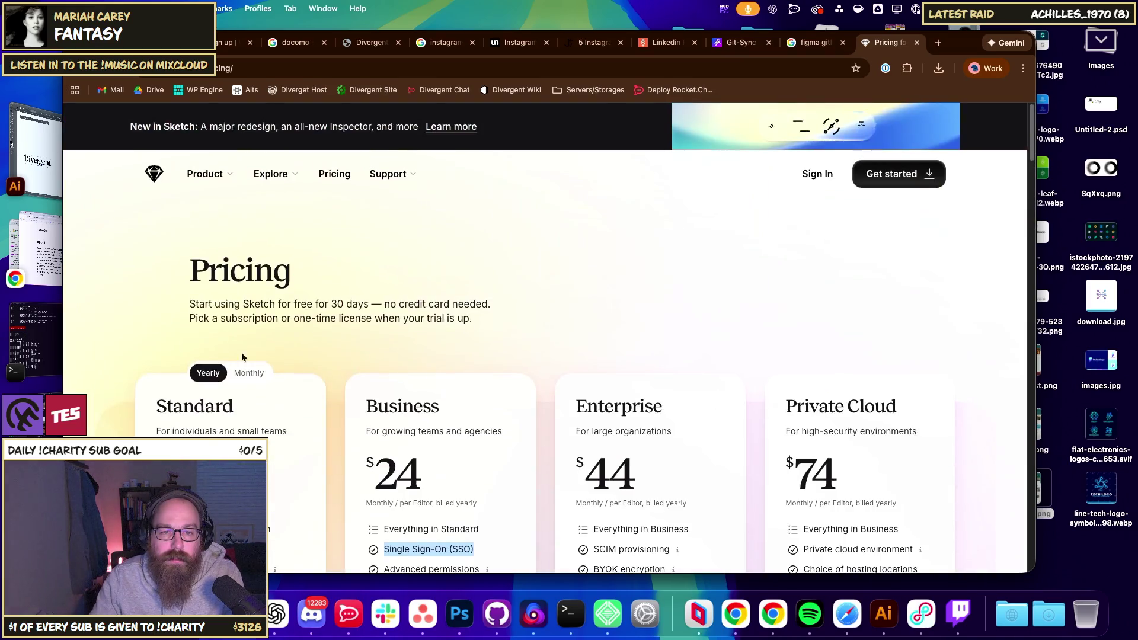
- Search for 'webflow', open the official Webflow site and go to its Pricing page
click(532, 69)
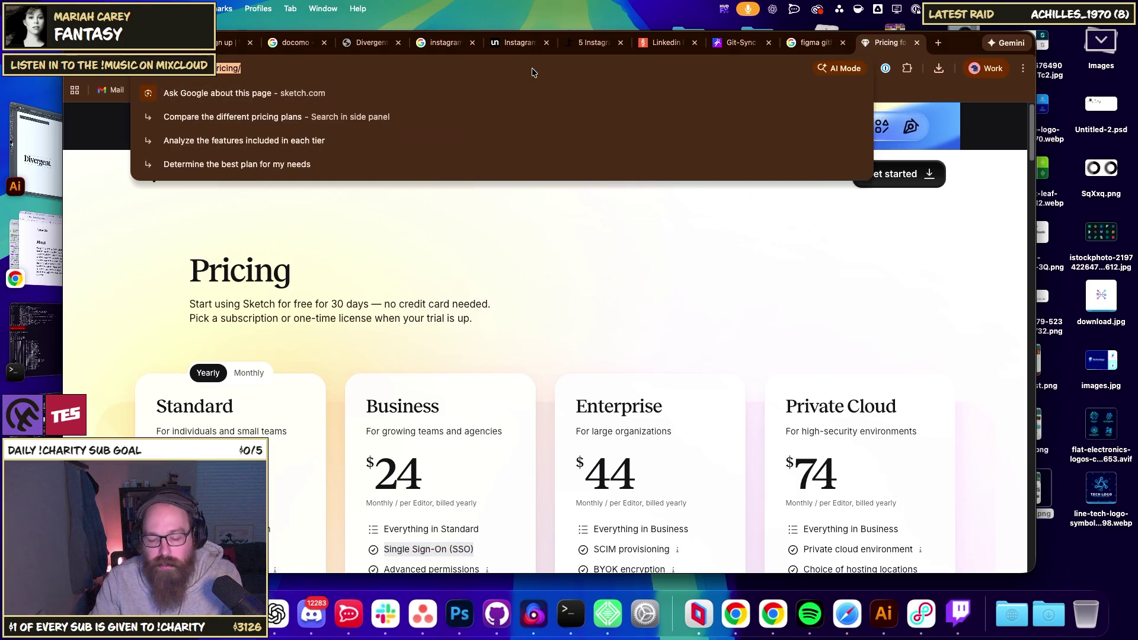
text(webflow)
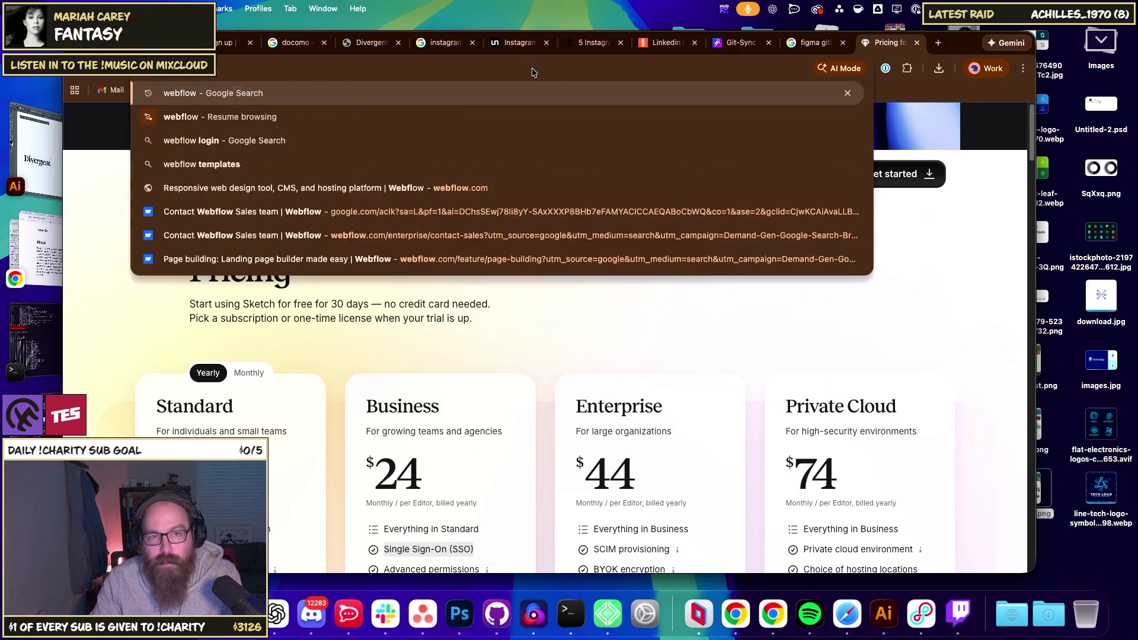
key(Return)
click(248, 235)
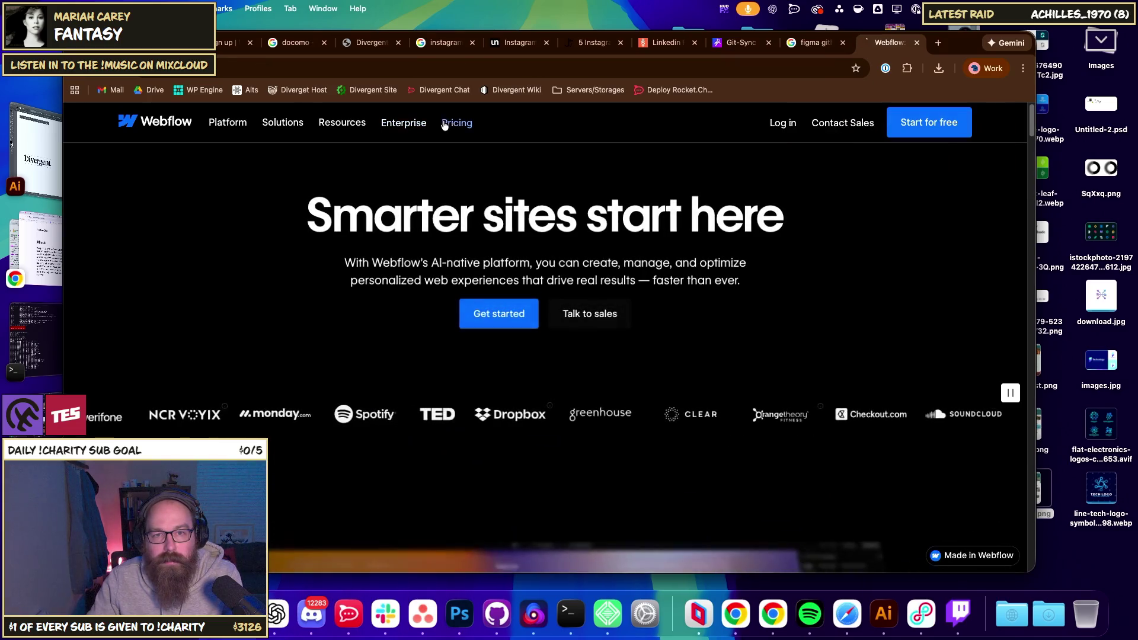
click(456, 122)
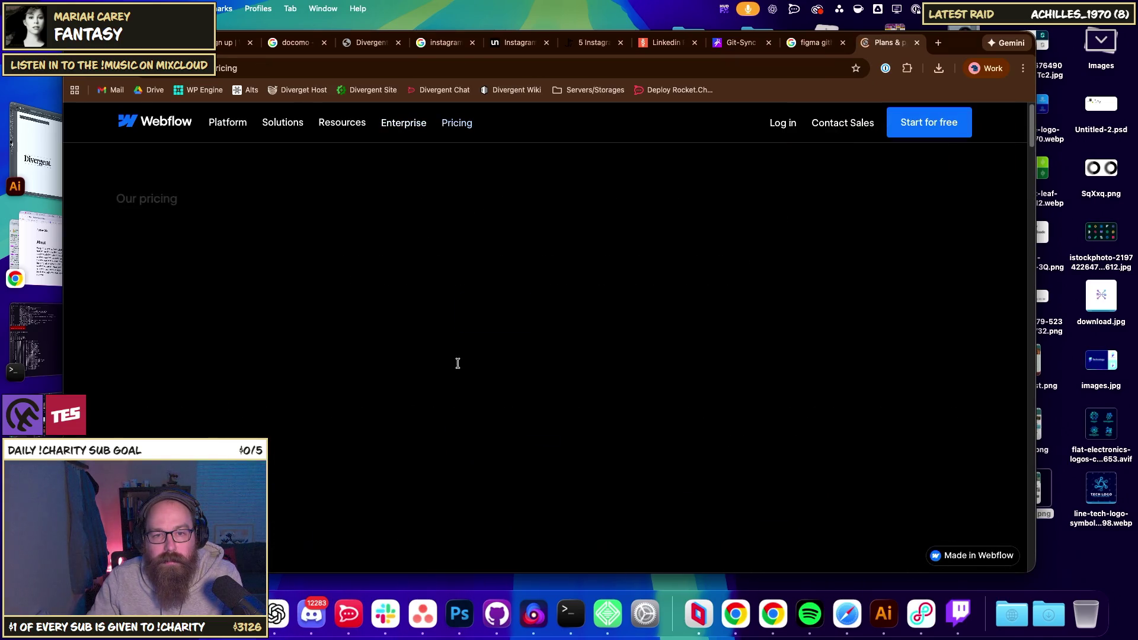
- Scroll to Webflow's site plans: Starter free, Basic $14, CMS $23, Business $39 monthly
scroll(461, 357, down, 5)
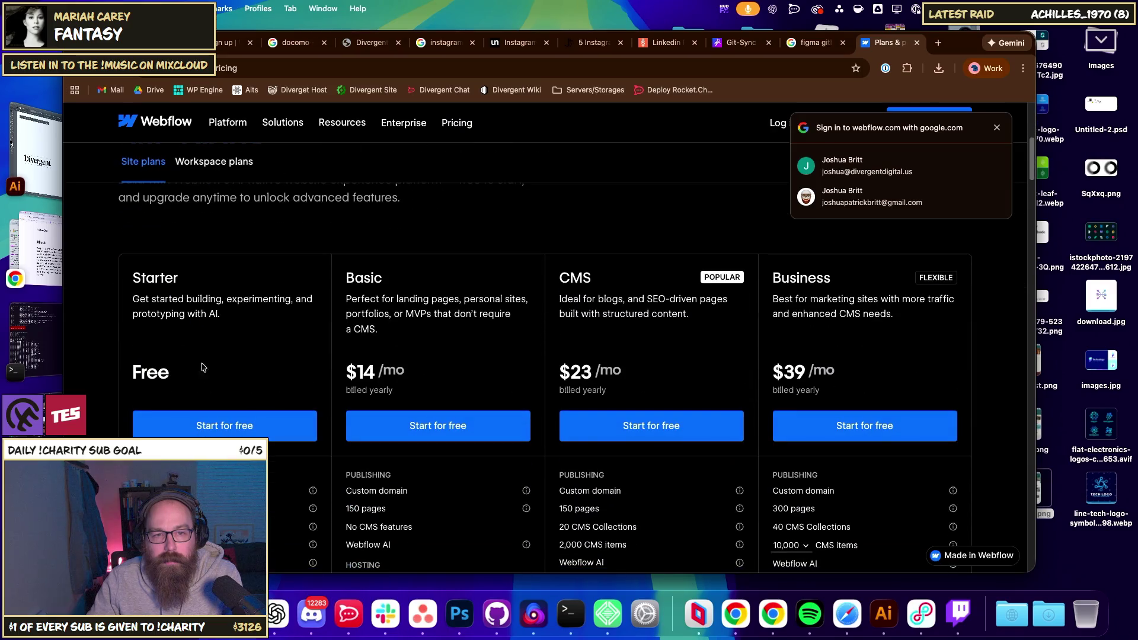
scroll(545, 376, down, 1)
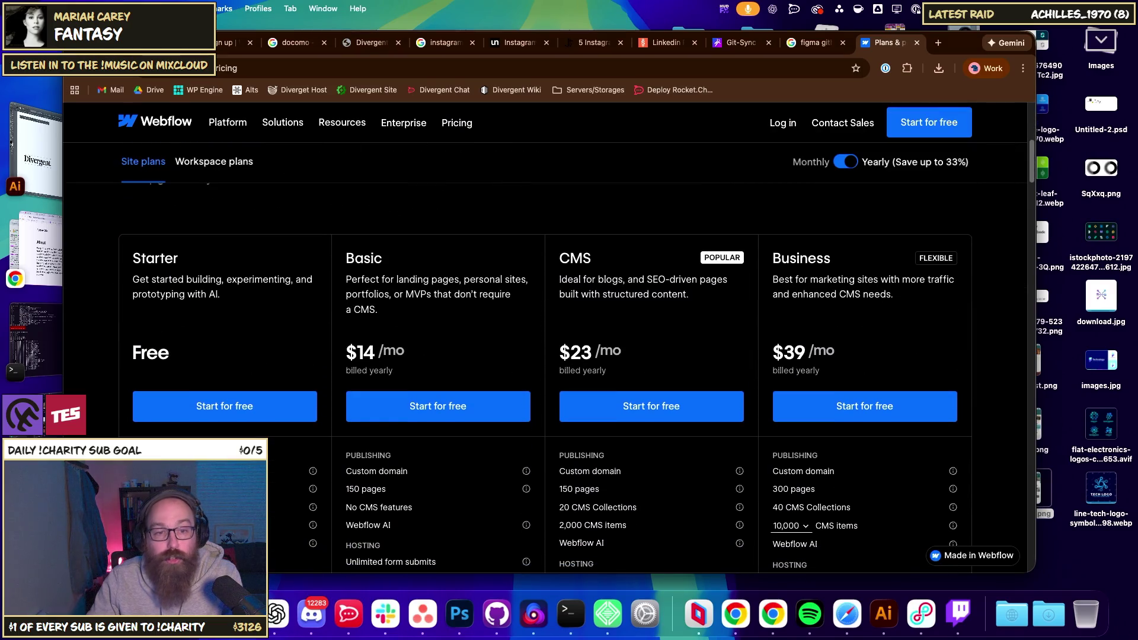
scroll(545, 376, down, 1)
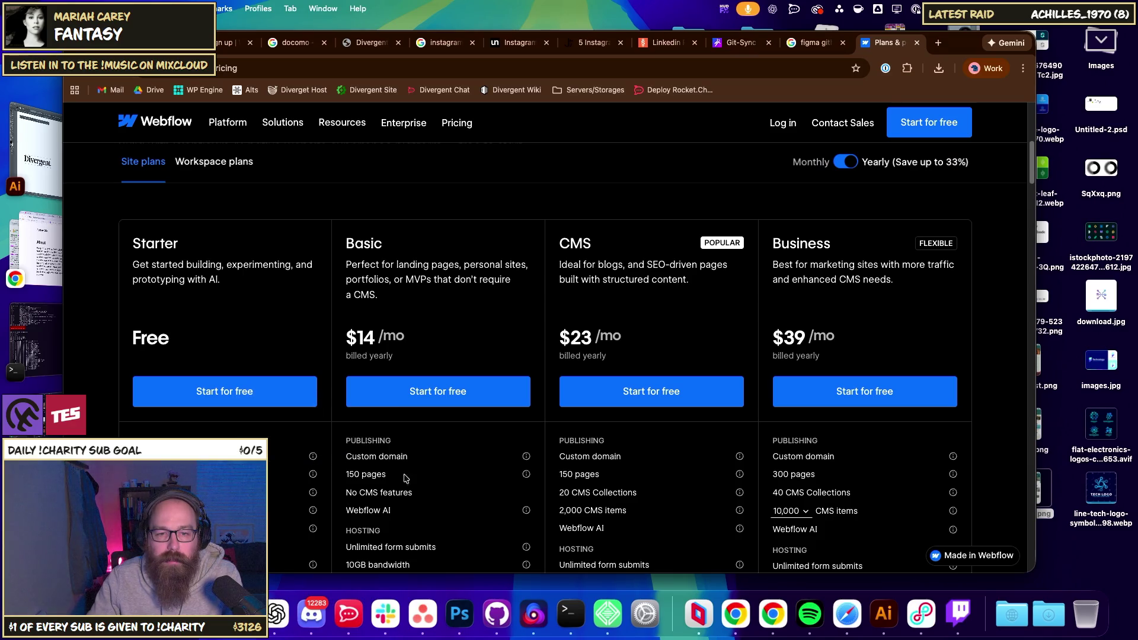
click(635, 71)
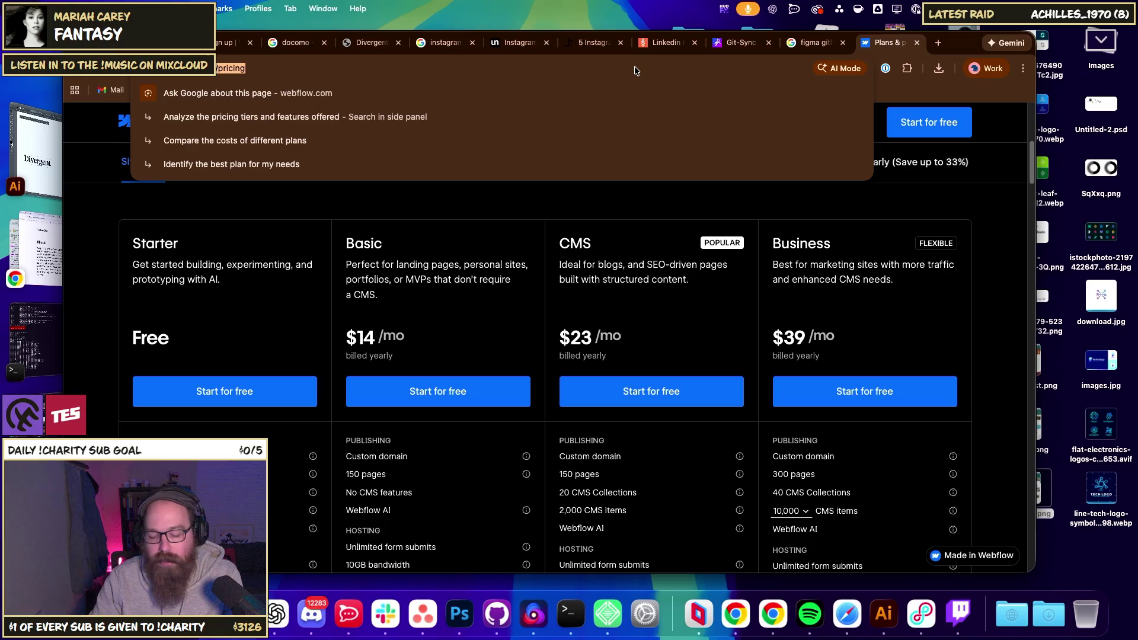
- Search for 'figma', open the official Figma site and go to its pricing page
text(figma)
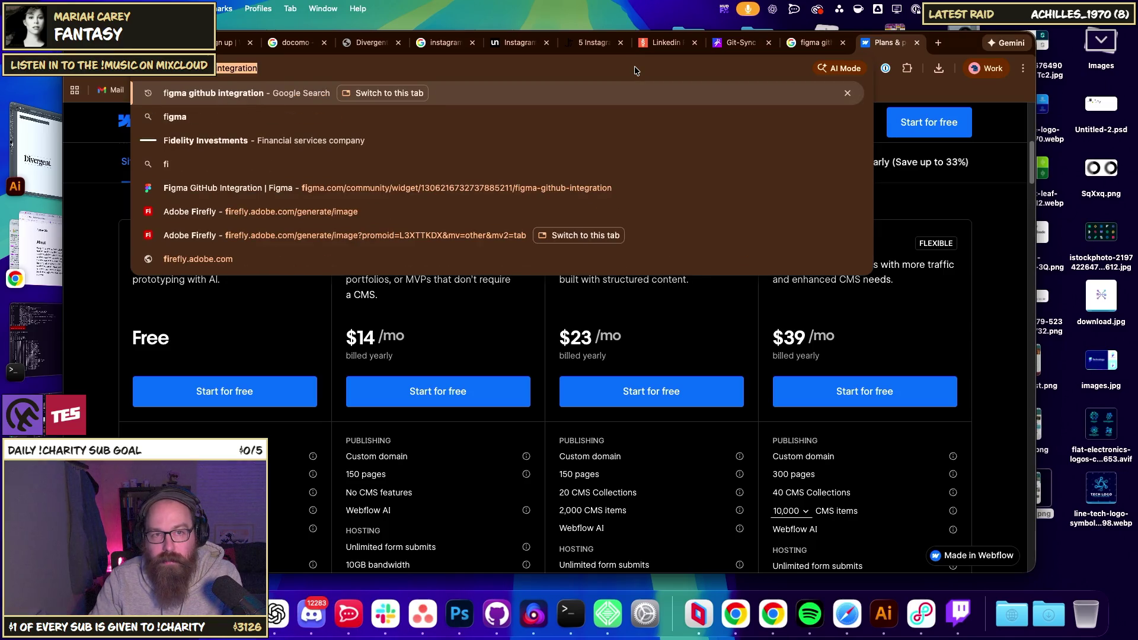
key(Delete)
key(Return)
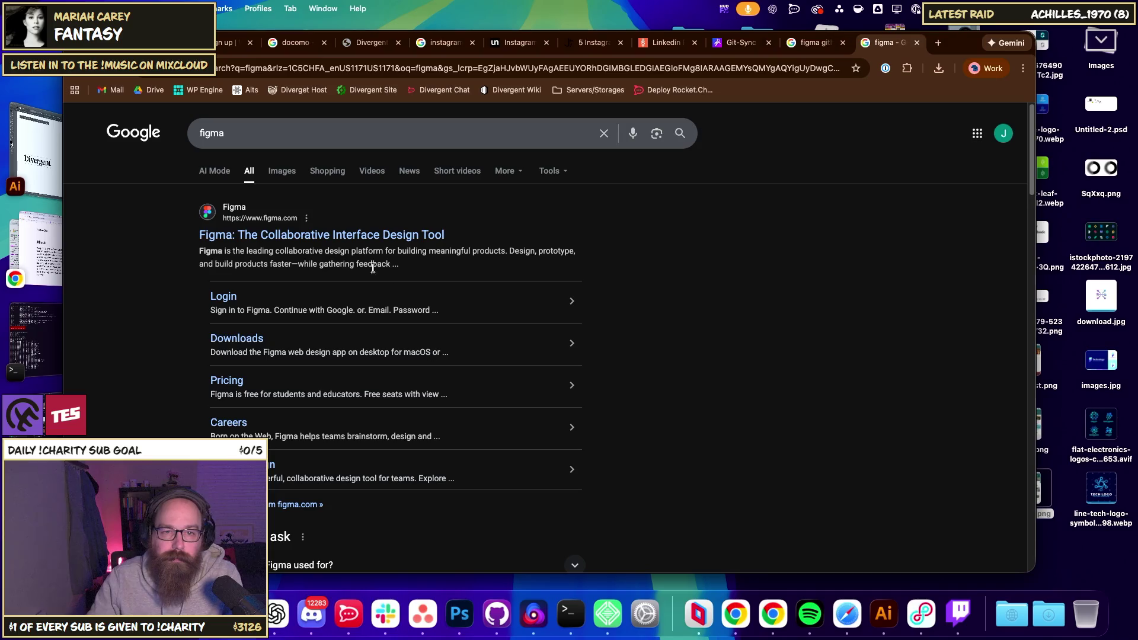
click(363, 240)
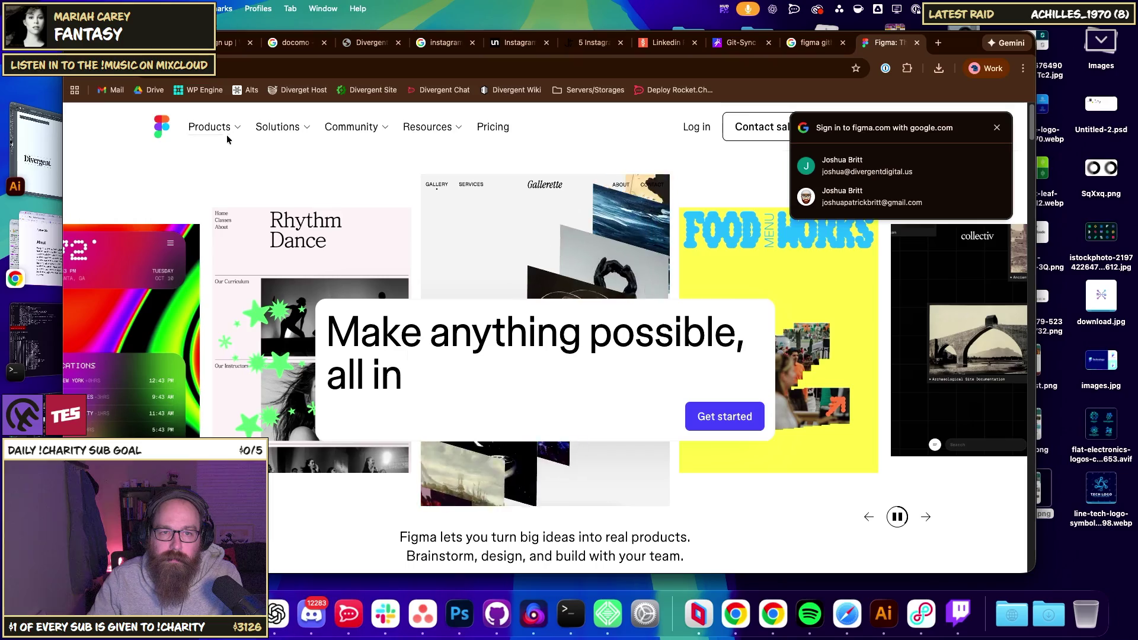
click(492, 126)
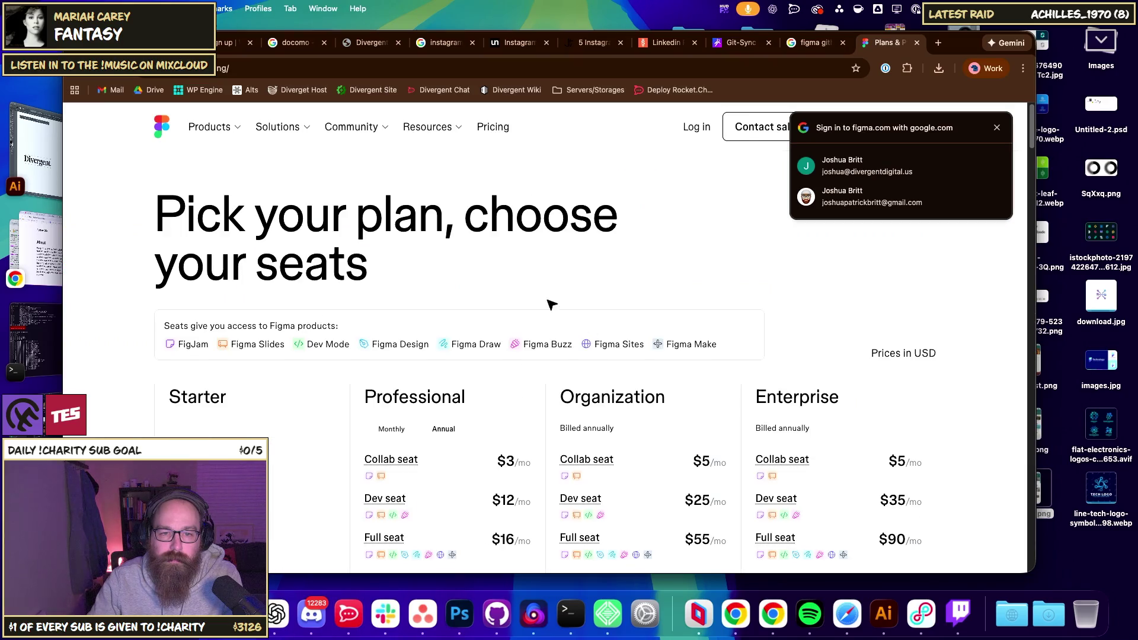
- Switch Figma's Professional plan to monthly billing: Collab $5, Dev $15, Full $20
scroll(549, 299, down, 3)
scroll(222, 311, down, 2)
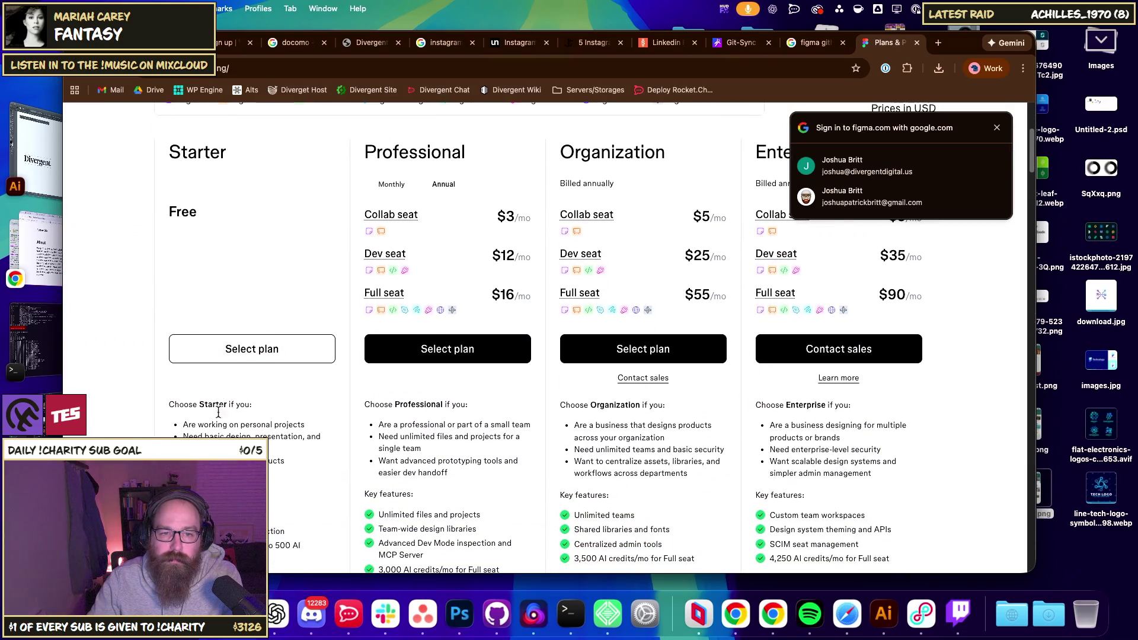
scroll(234, 426, down, 2)
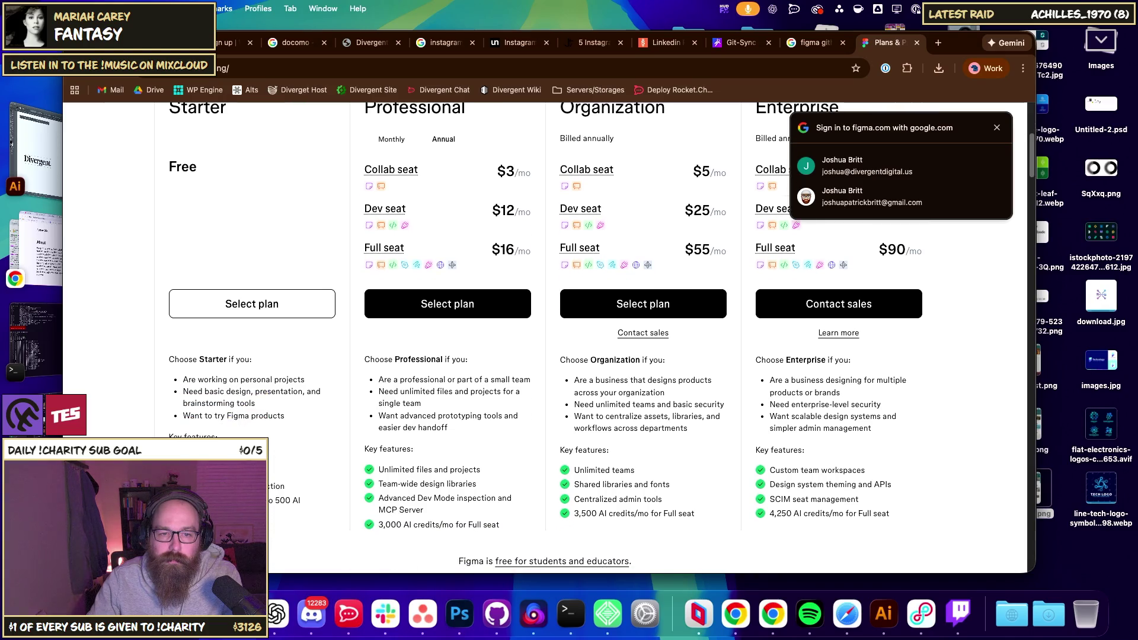
scroll(465, 391, up, 2)
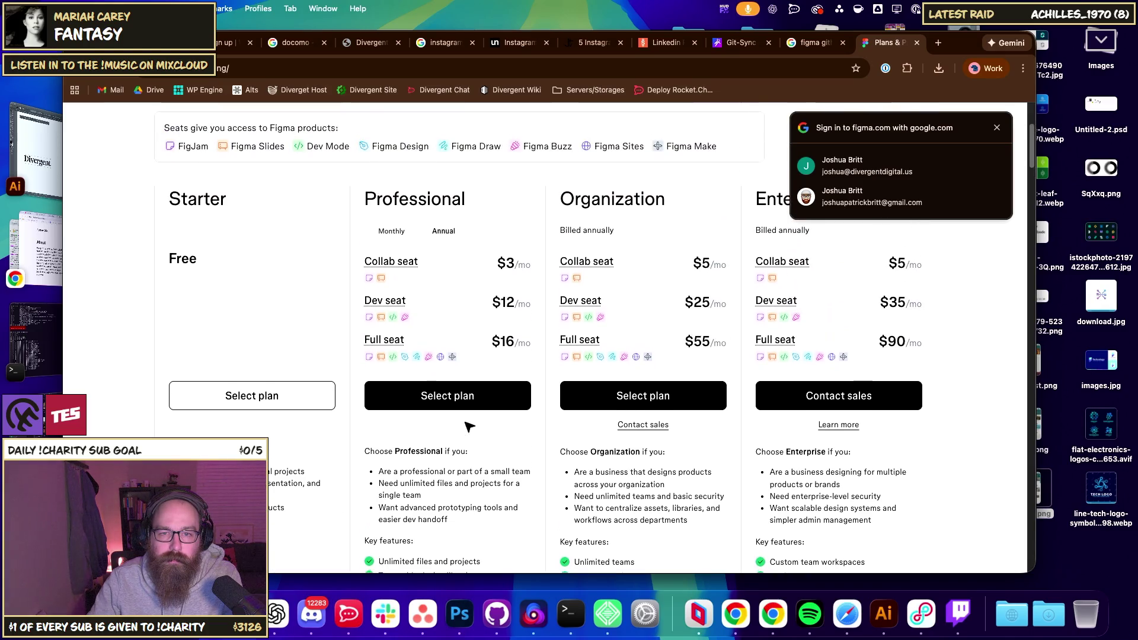
mouse_move(402, 305)
scroll(403, 305, up, 2)
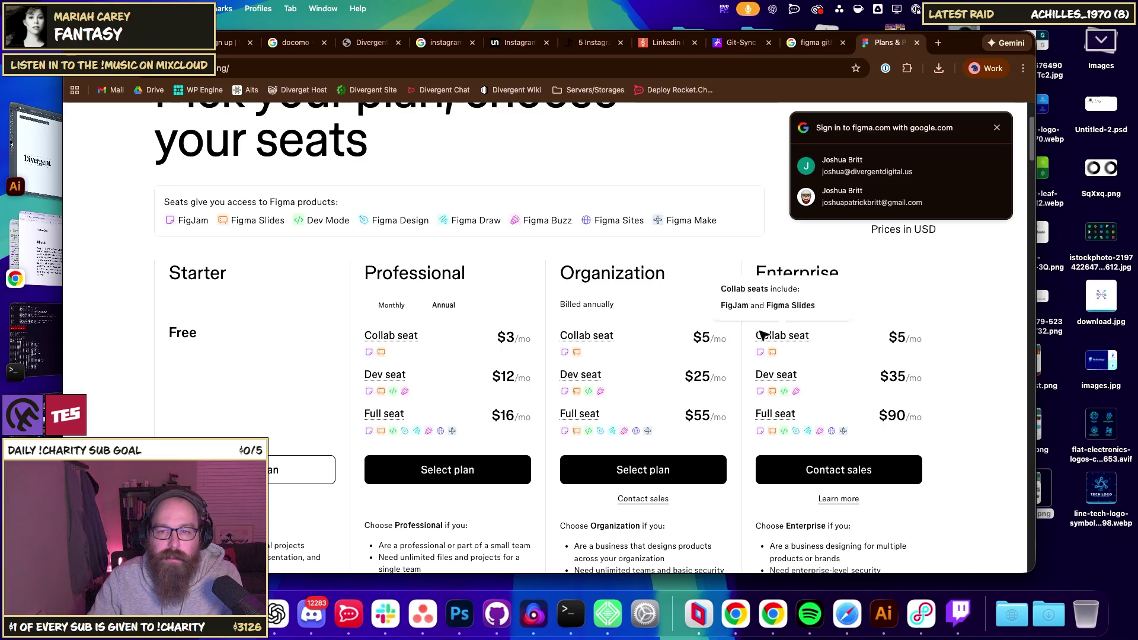
mouse_move(384, 388)
click(409, 306)
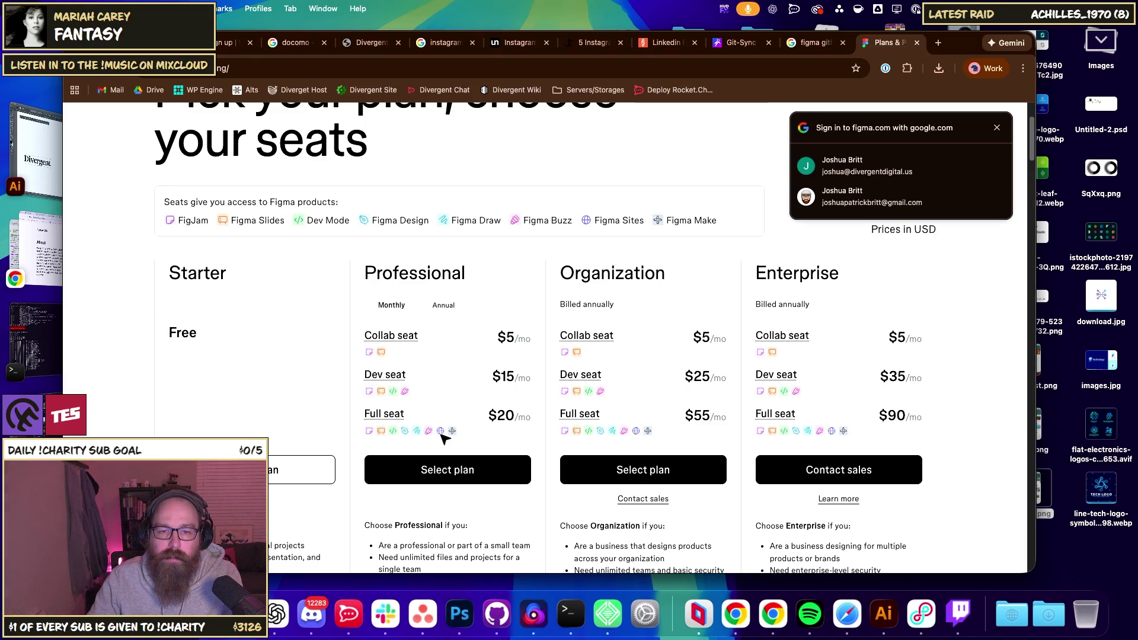
mouse_move(394, 422)
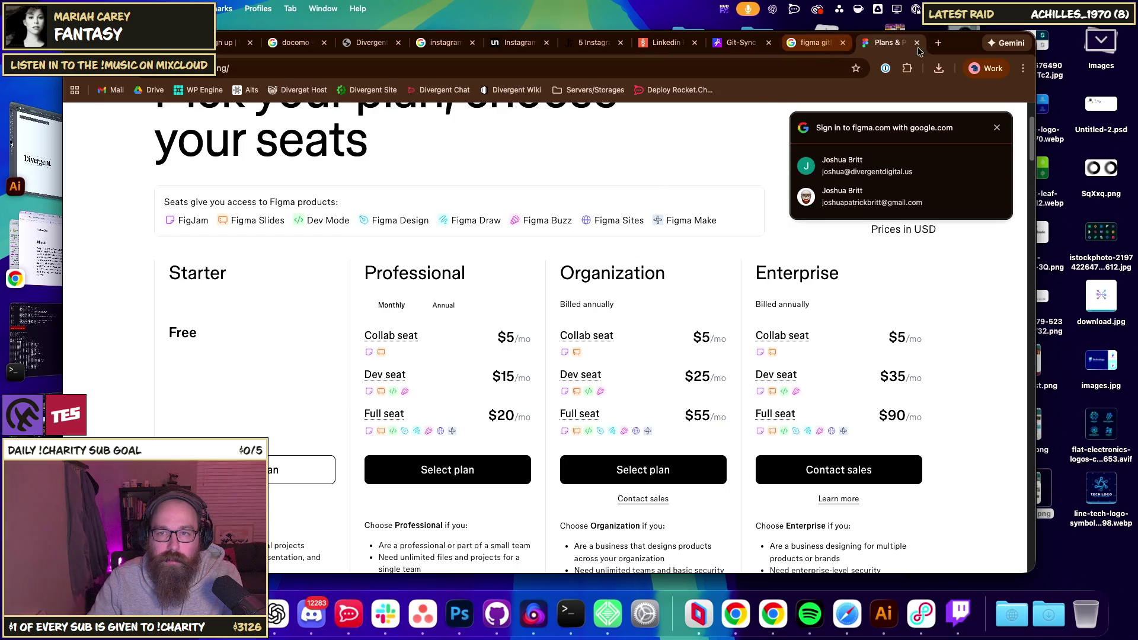
click(938, 45)
text(adobe creative cloud)
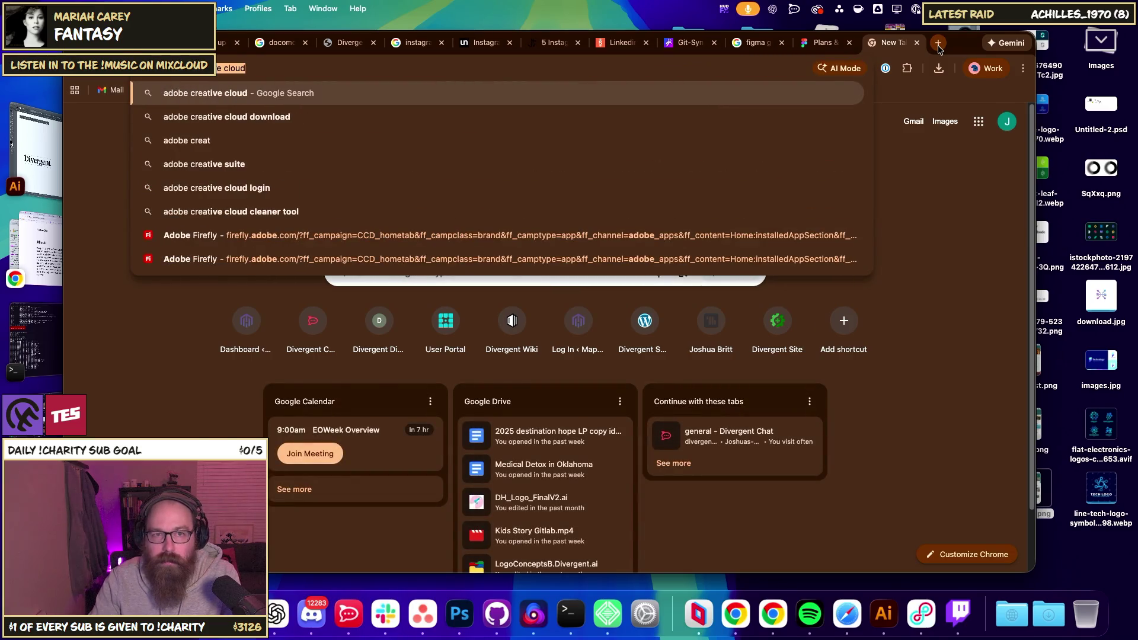
key(Return)
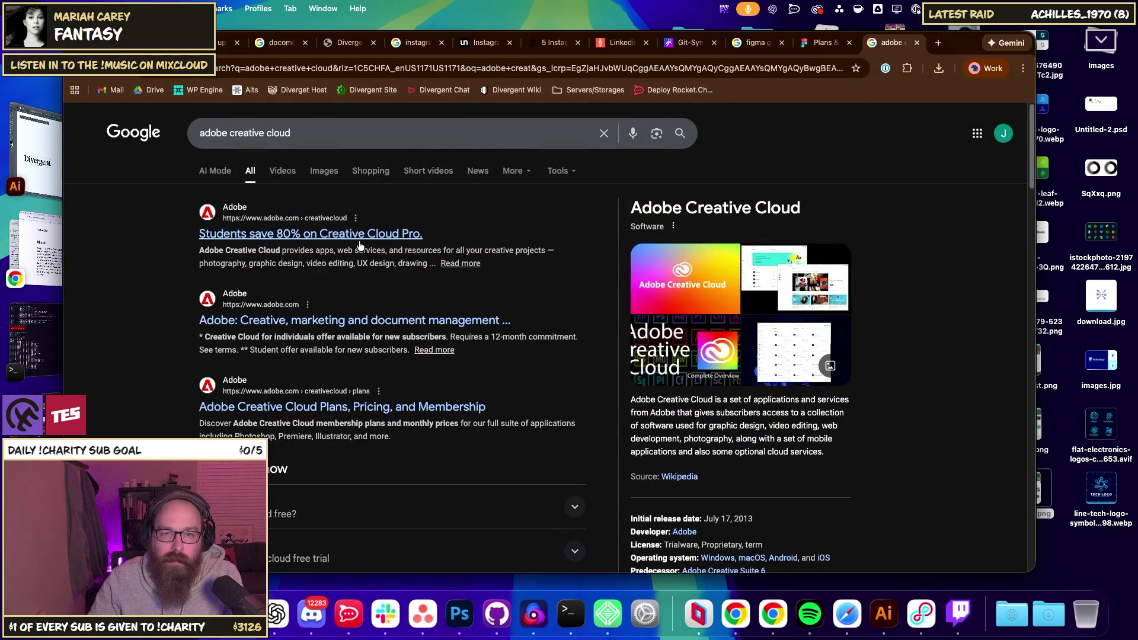
click(314, 406)
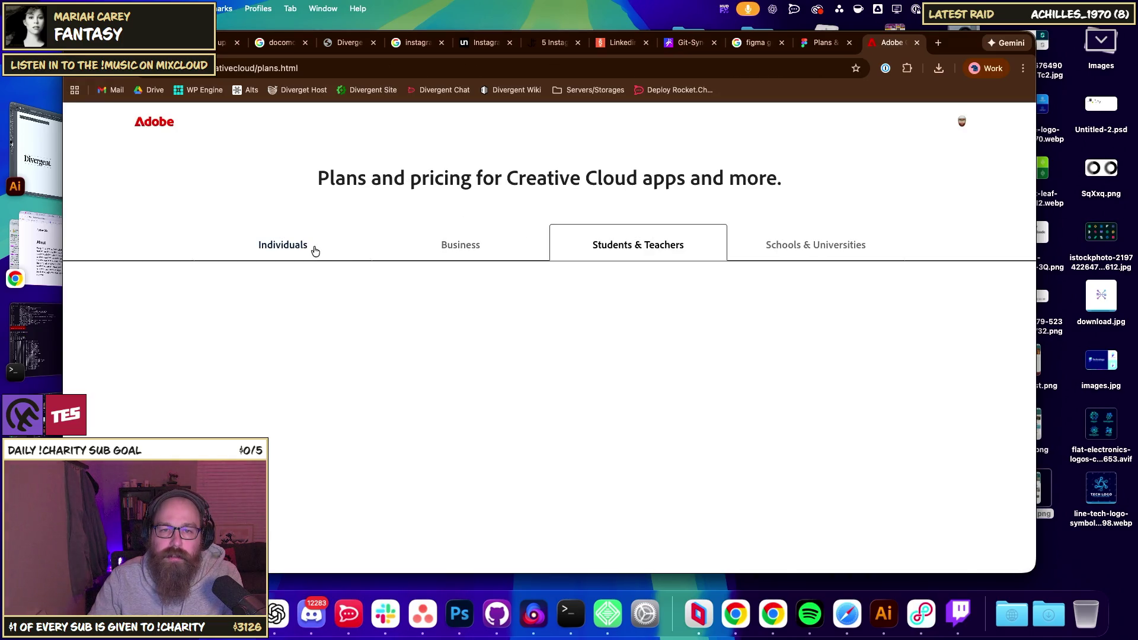
scroll(450, 252, down, 3)
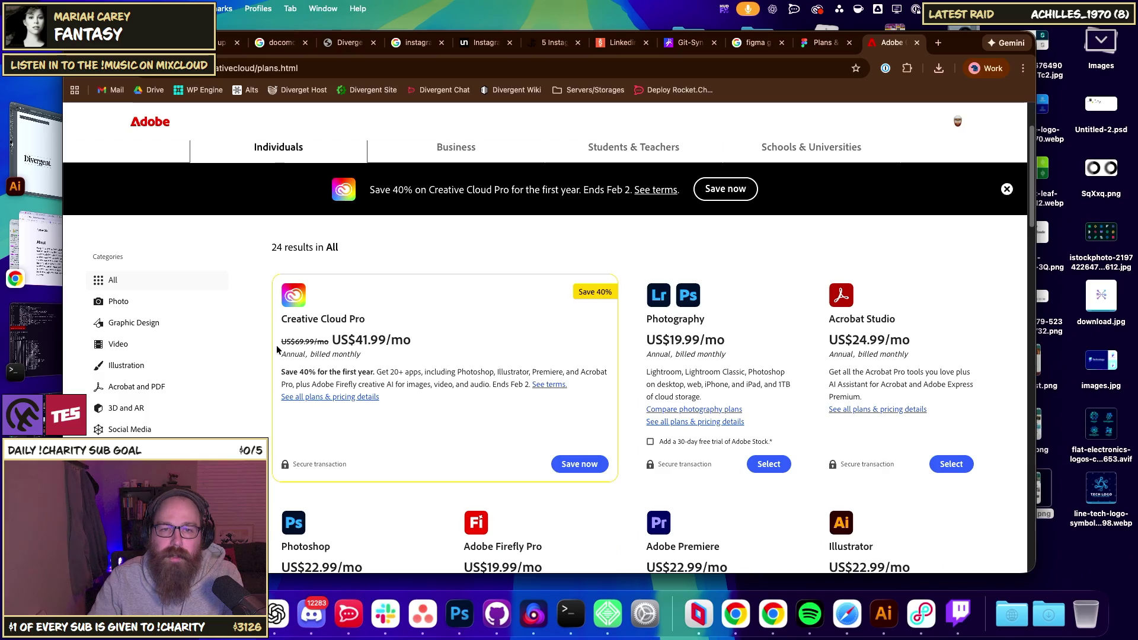
double_click(294, 342)
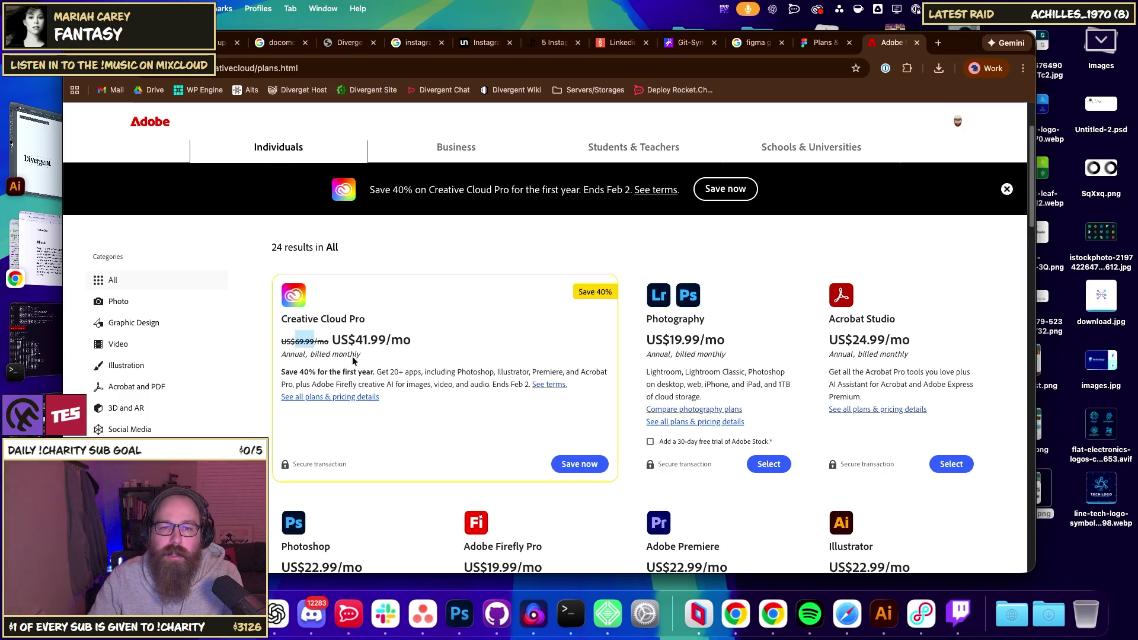
click(384, 373)
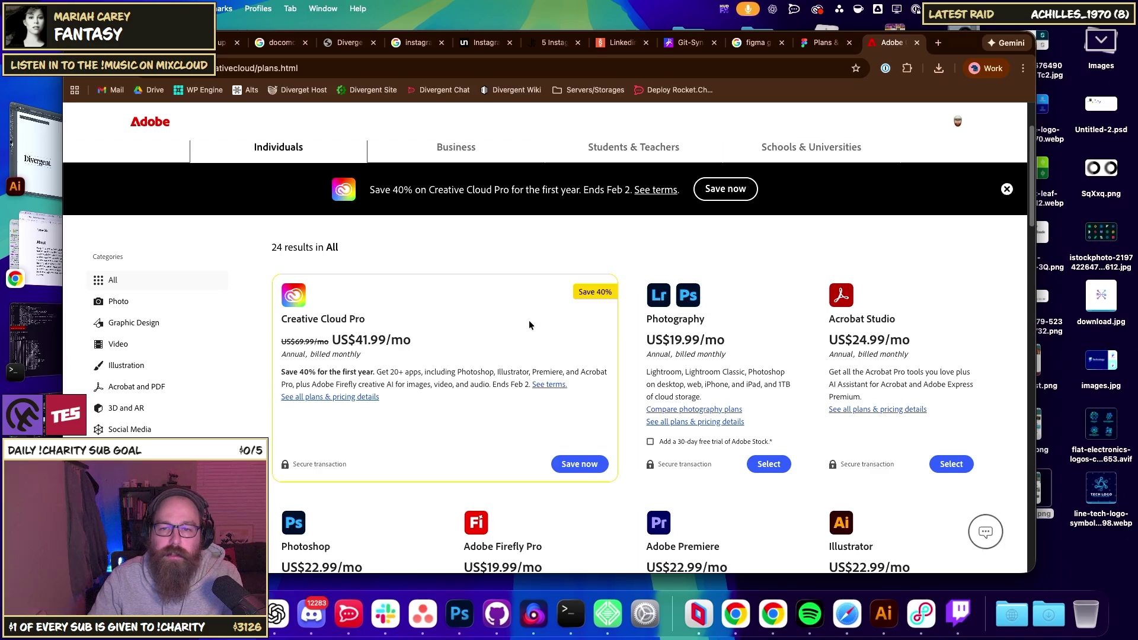
scroll(533, 320, down, 1)
scroll(622, 309, down, 3)
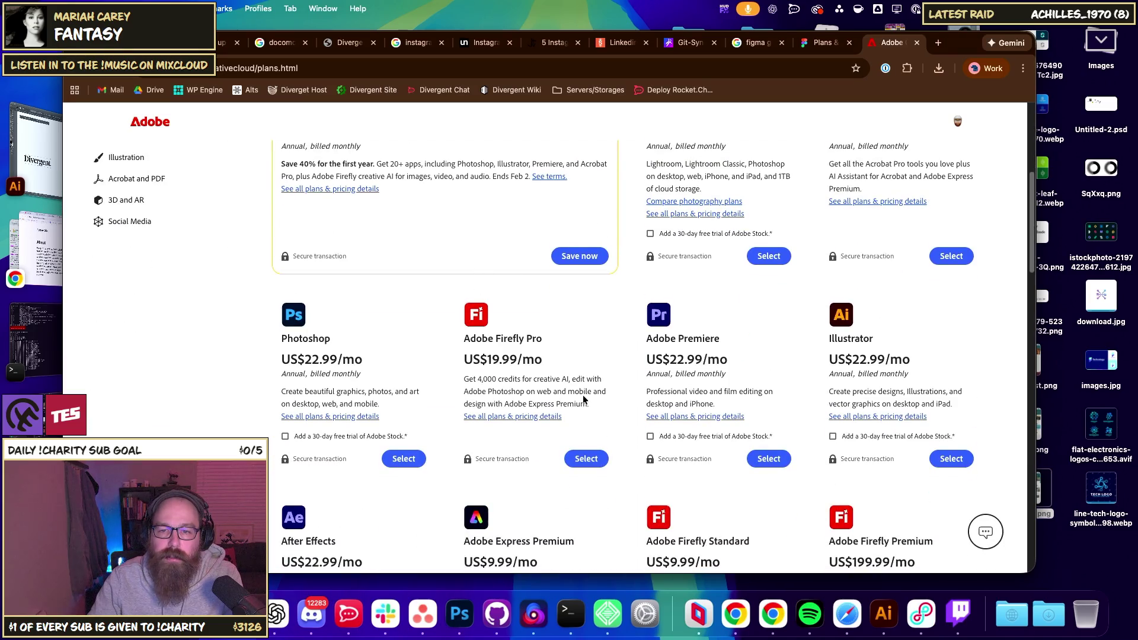
scroll(451, 362, up, 3)
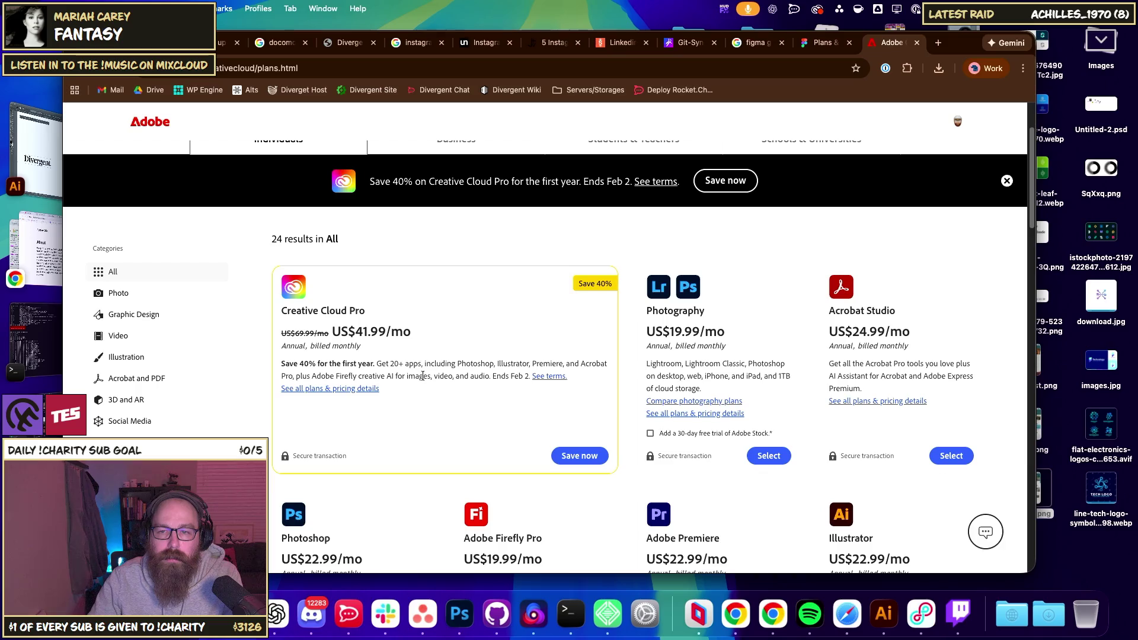
scroll(429, 317, up, 2)
click(623, 236)
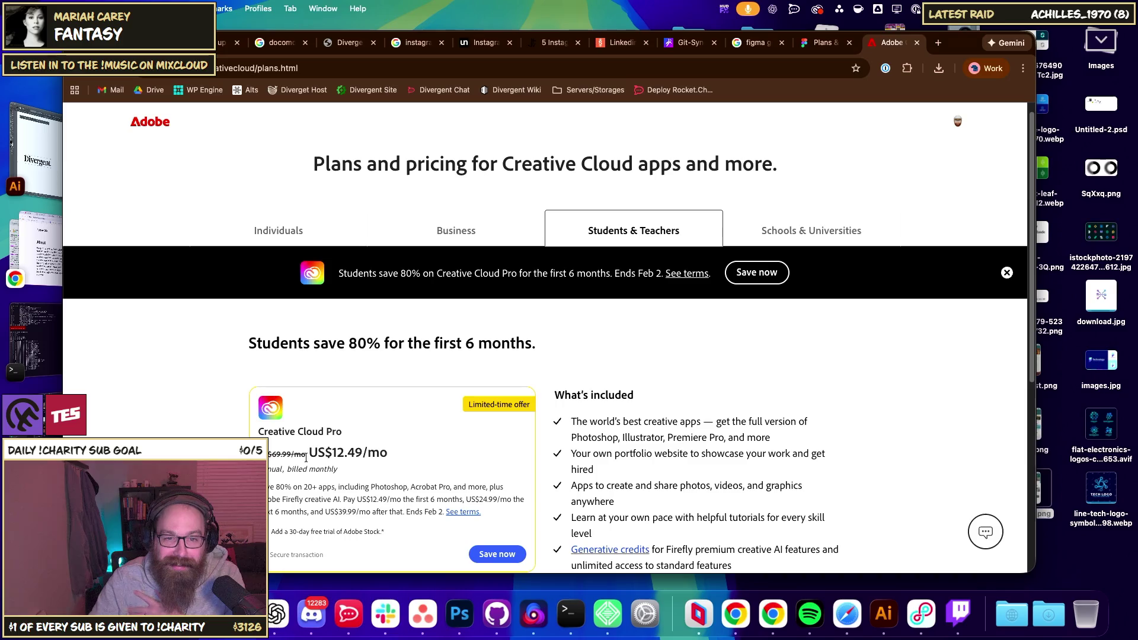
scroll(374, 458, down, 3)
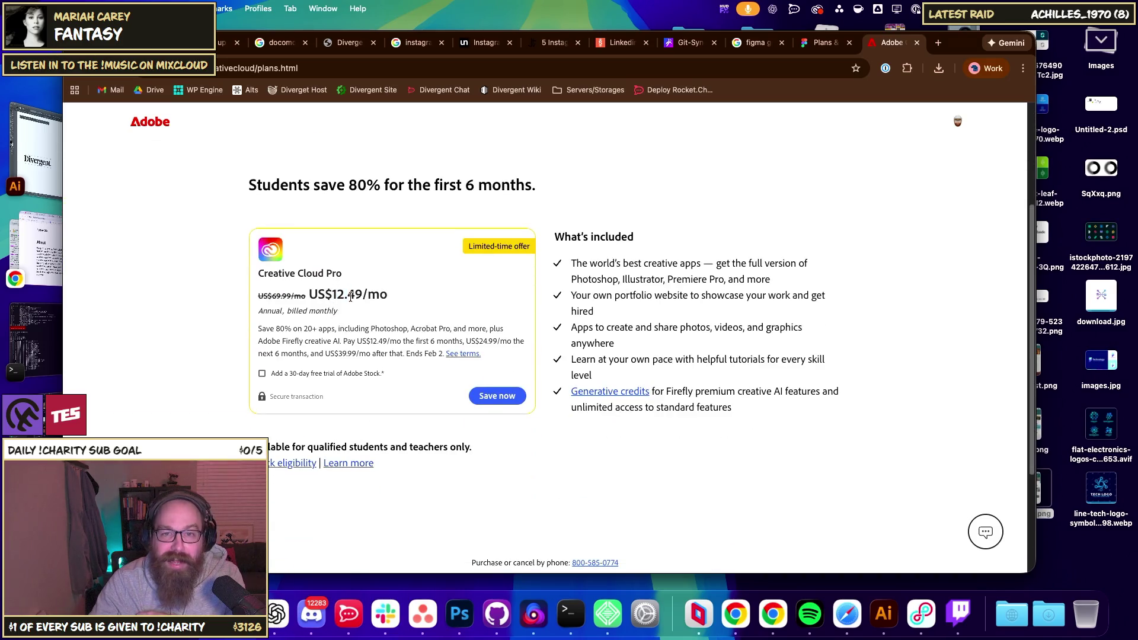
drag(368, 295, 295, 295)
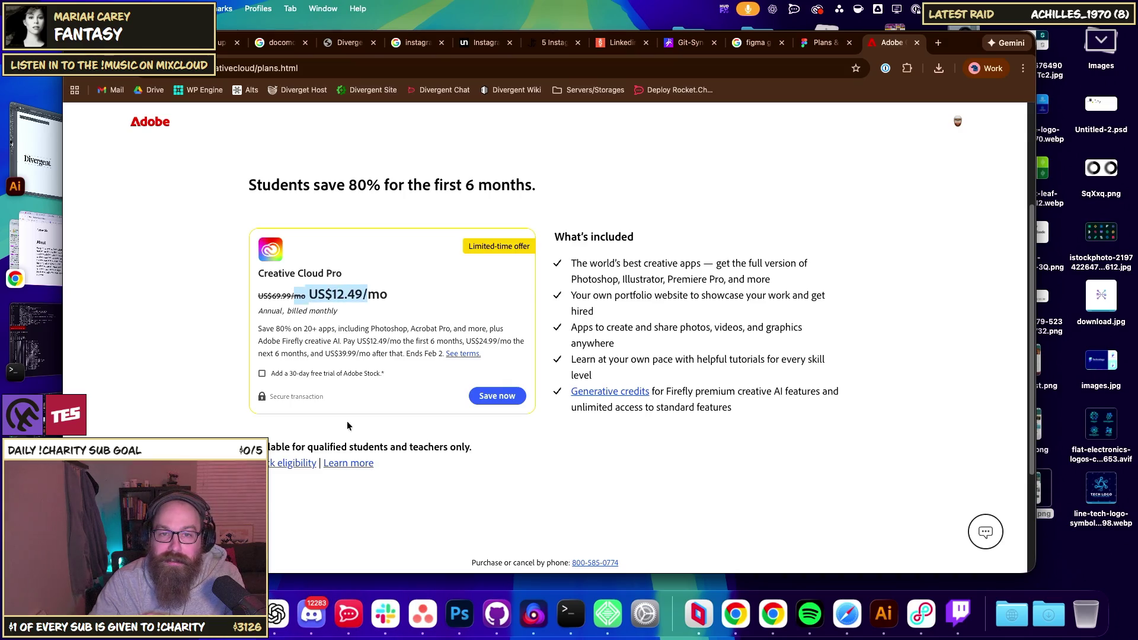
scroll(374, 423, up, 1)
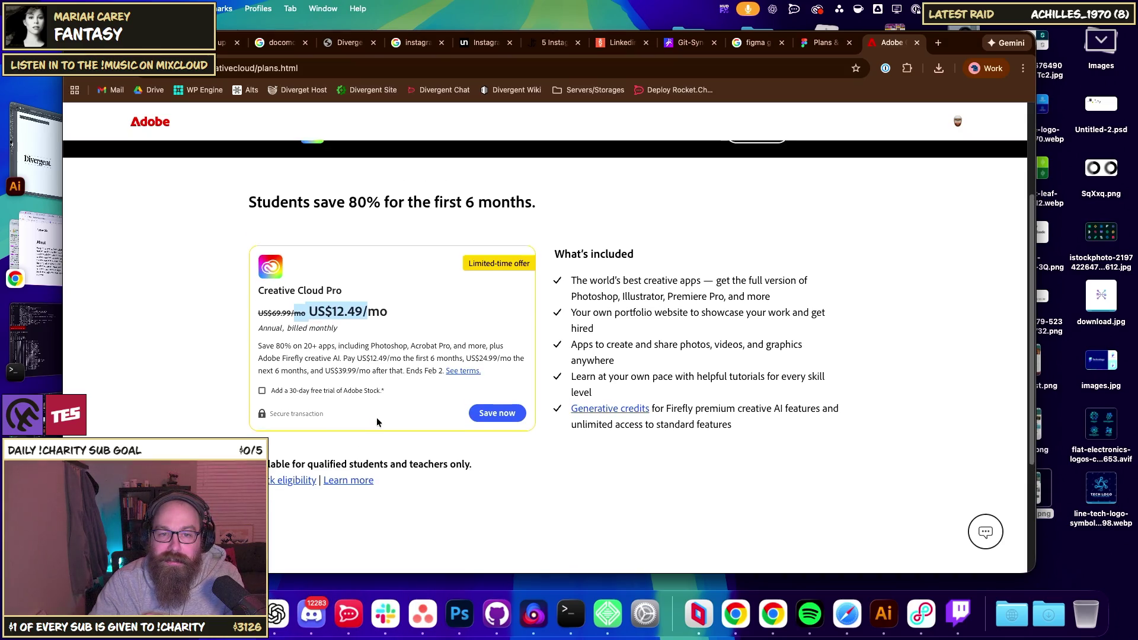
double_click(344, 356)
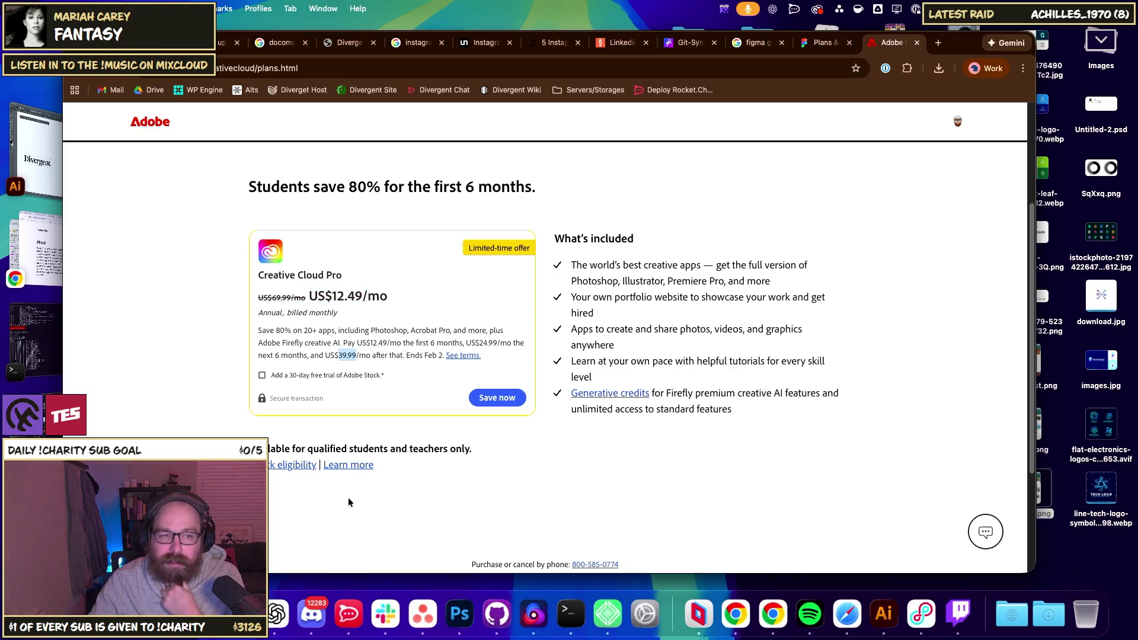
scroll(328, 501, up, 3)
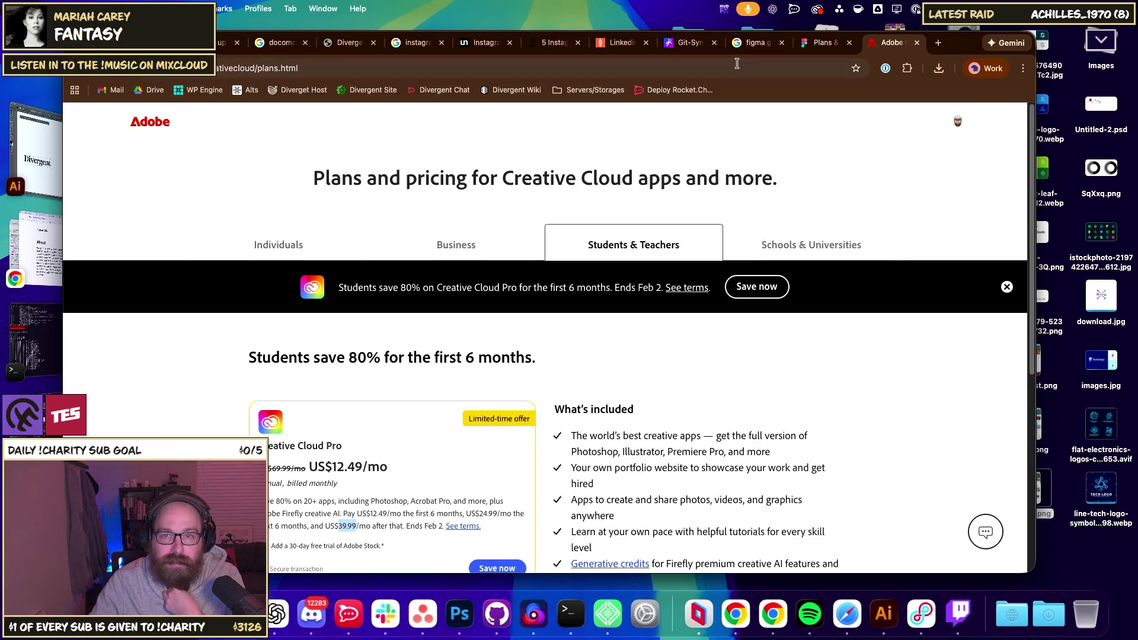
click(917, 43)
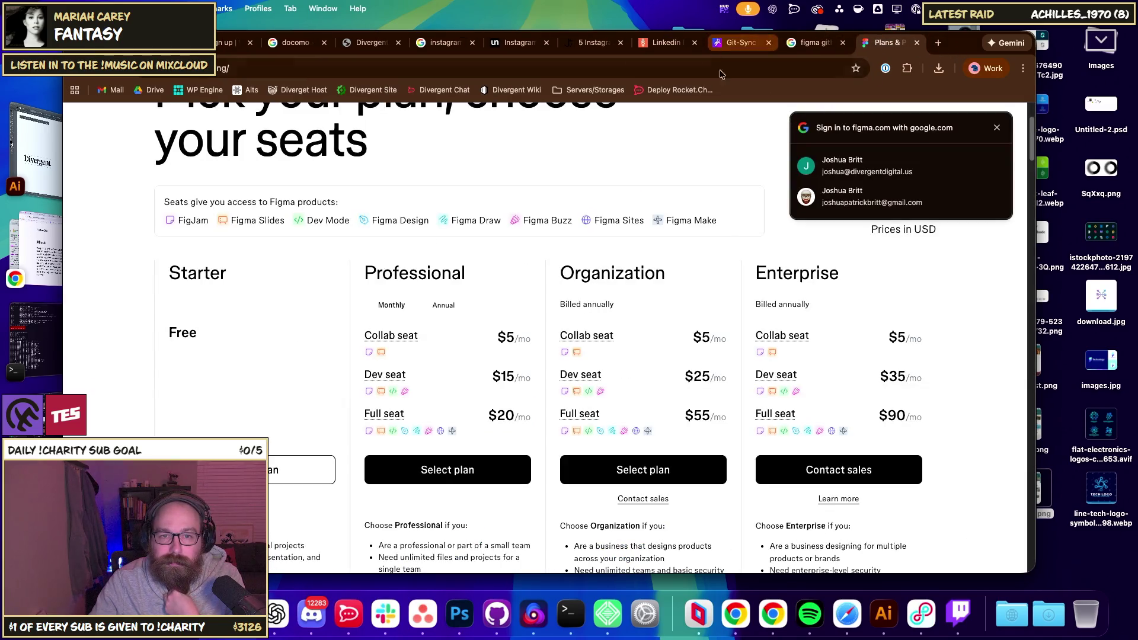
- Switch to the tab with the Grav Git-Sync Plugin blog post
click(722, 44)
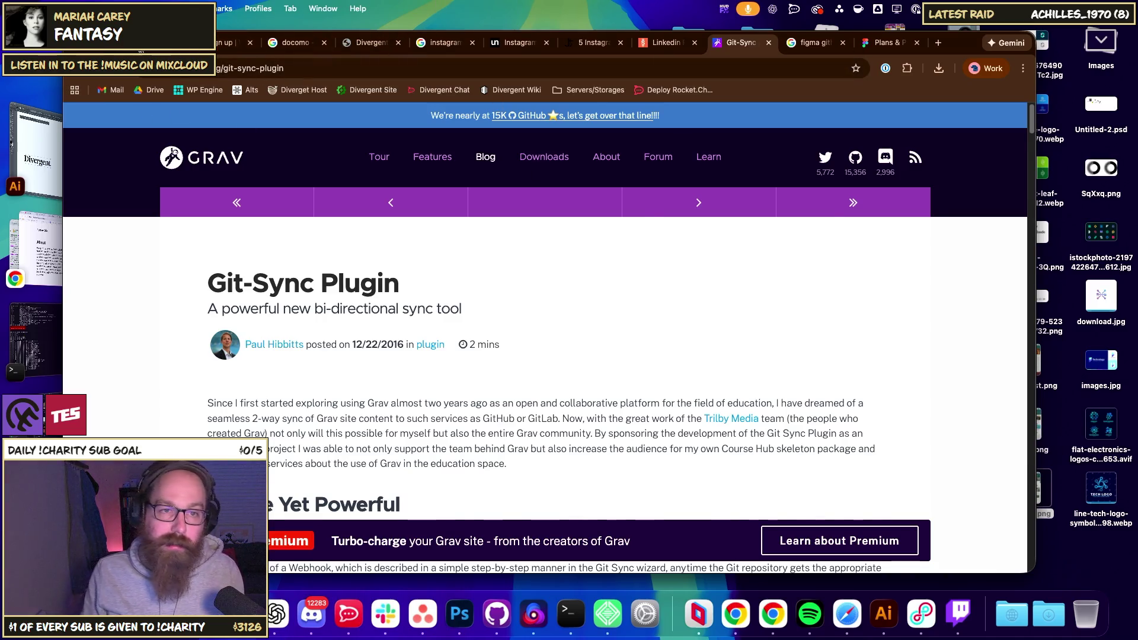
- Switch to the tab with the /project/watched-fyi/ portfolio page
click(178, 42)
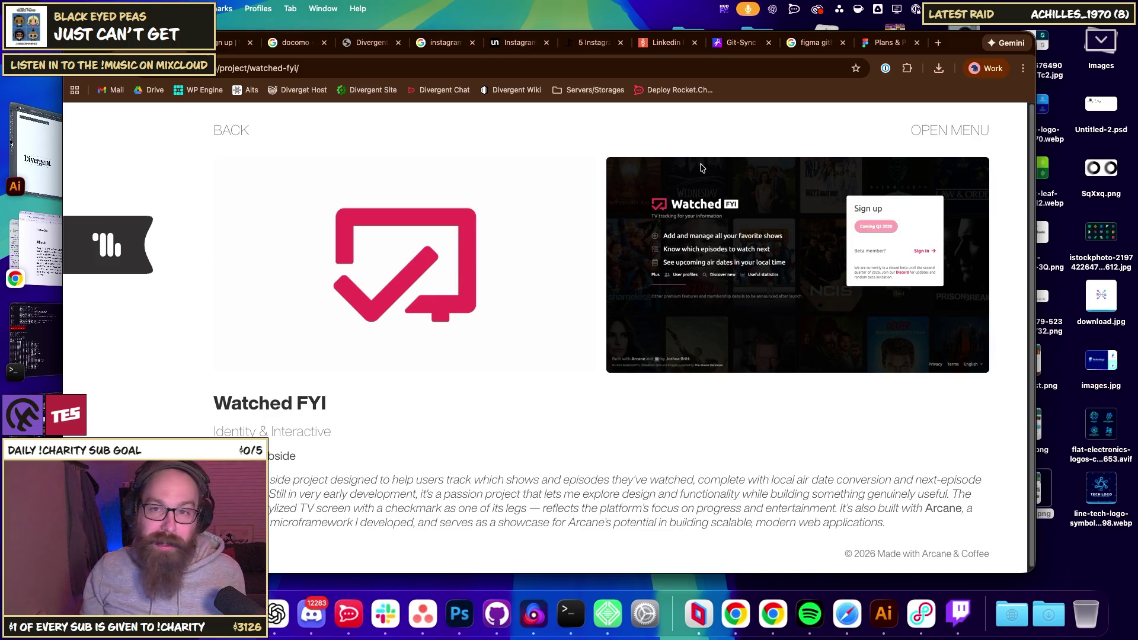
- Nudge the Chrome window slightly right, then bring Photoshop back to the front
mouse_move(968, 44)
mouse_down()
mouse_move(1004, 41)
mouse_move(1001, 54)
mouse_move(1002, 44)
mouse_up()
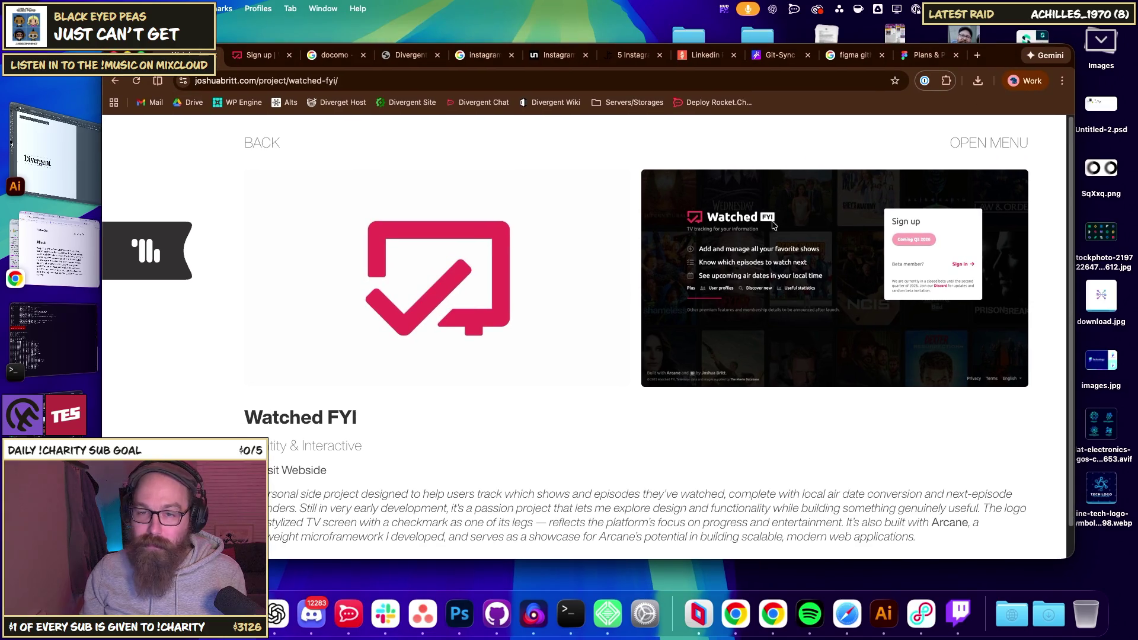
scroll(557, 251, down, 1)
scroll(724, 191, up, 1)
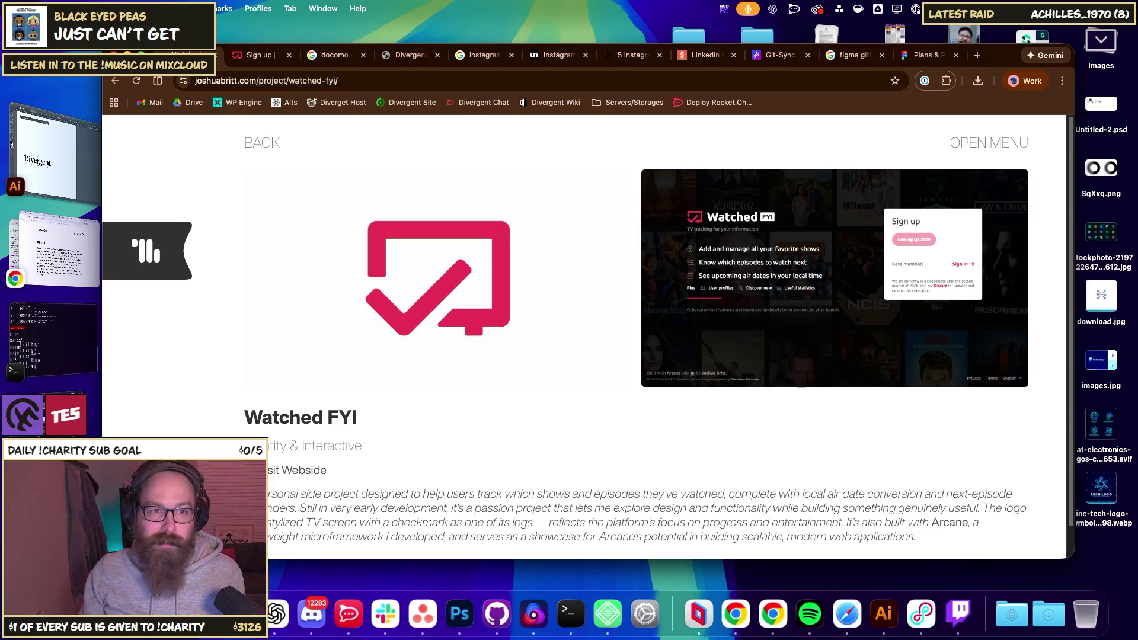
key(super+Tab)
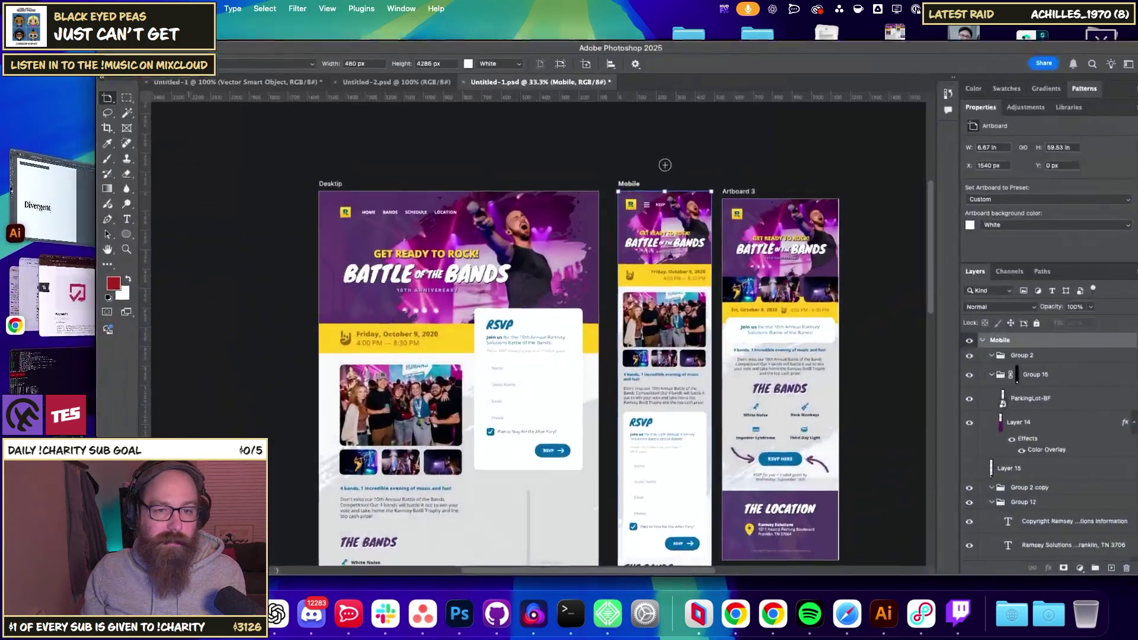
- Show Untitled-2.psd's Divergent brand artboards, panning and zooming out to see them all
click(340, 73)
click(278, 74)
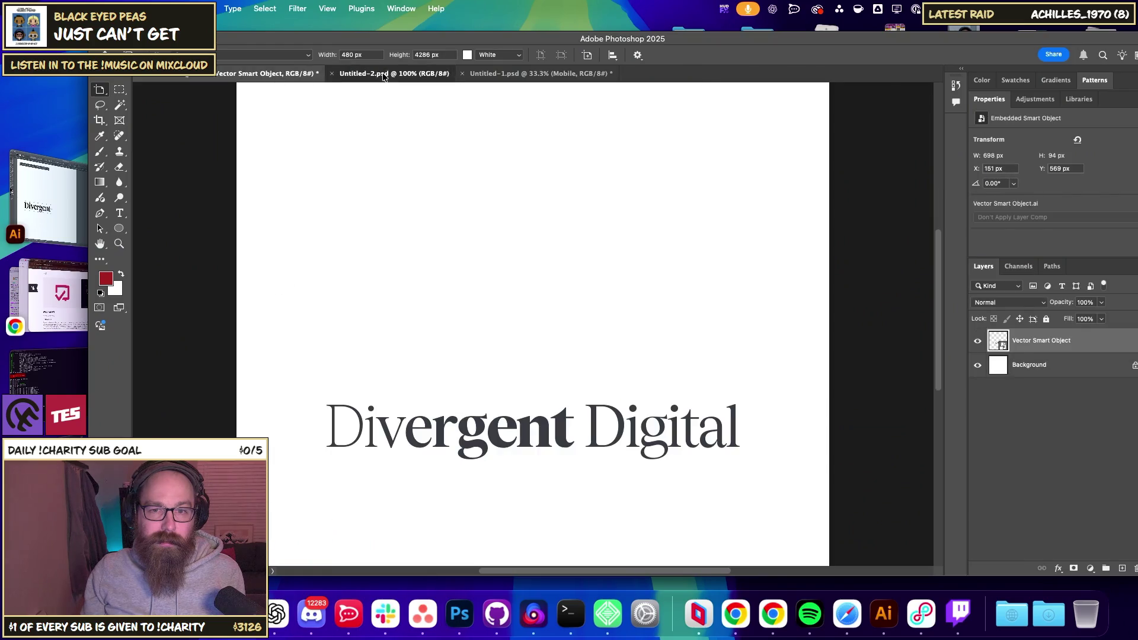
click(427, 73)
mouse_move(418, 293)
mouse_down()
mouse_move(644, 158)
mouse_move(604, 150)
mouse_move(536, 222)
mouse_move(519, 265)
mouse_up()
key(super+minus)
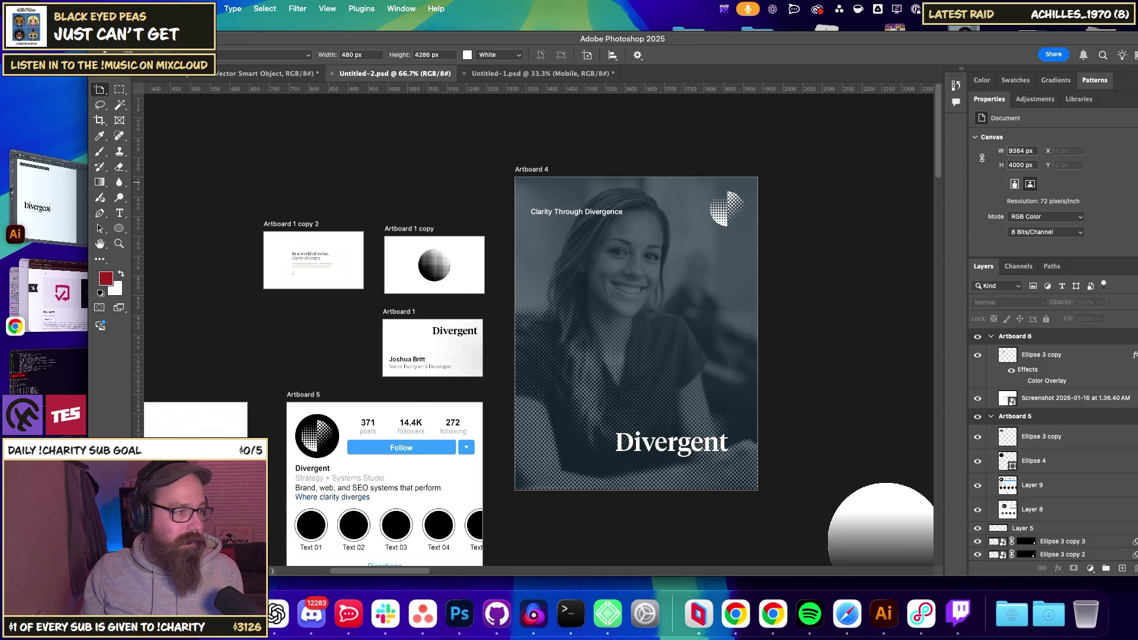
key(super+Tab)
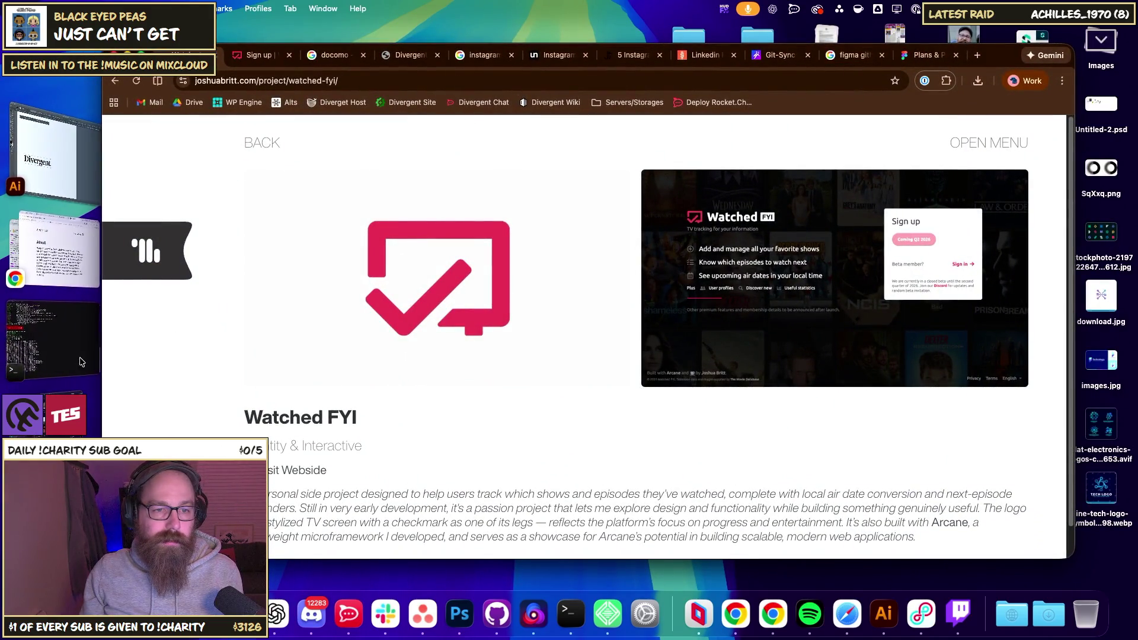
key(super+Tab)
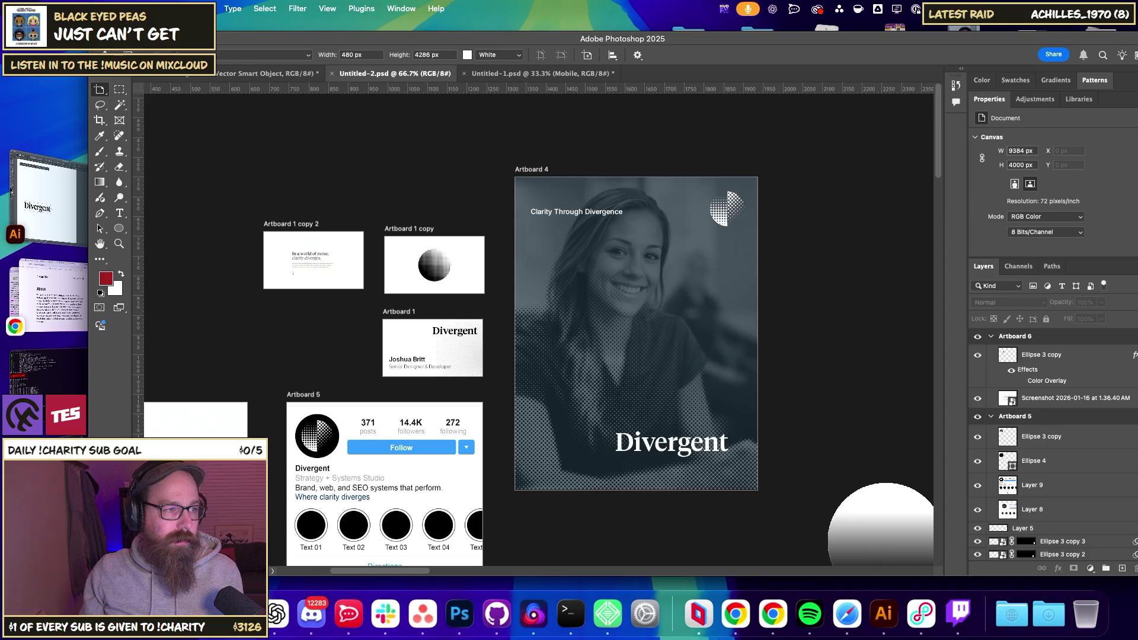